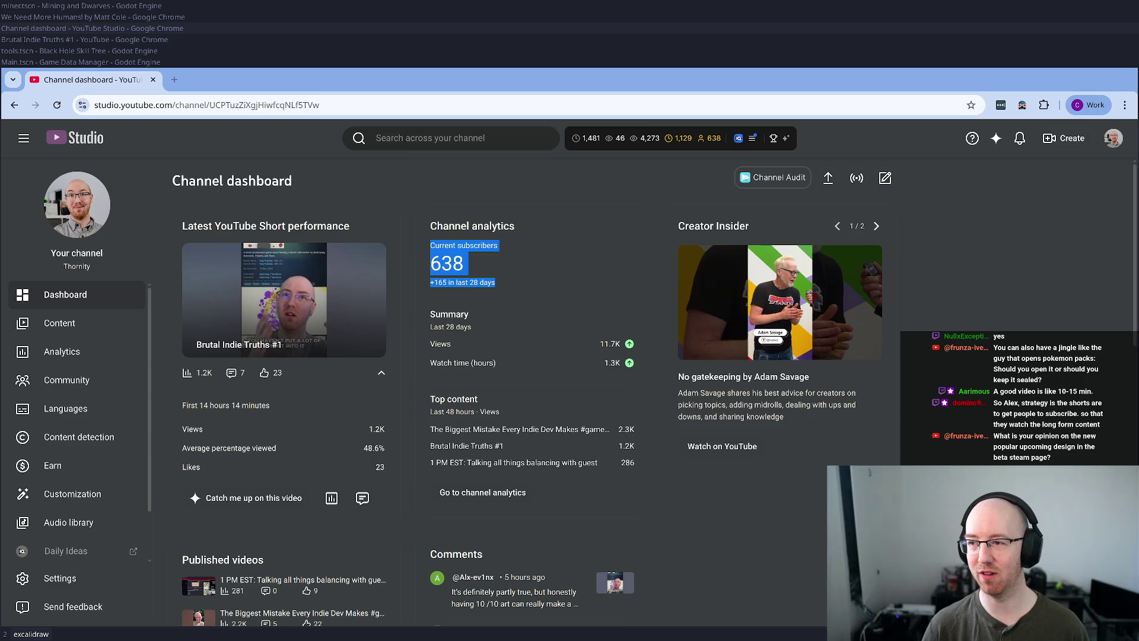
- Snap the YouTube Studio dashboard to the left half, beside the Black Hole Forecast sheet
{"action": "left_click", "coordinate": [67, 87]}
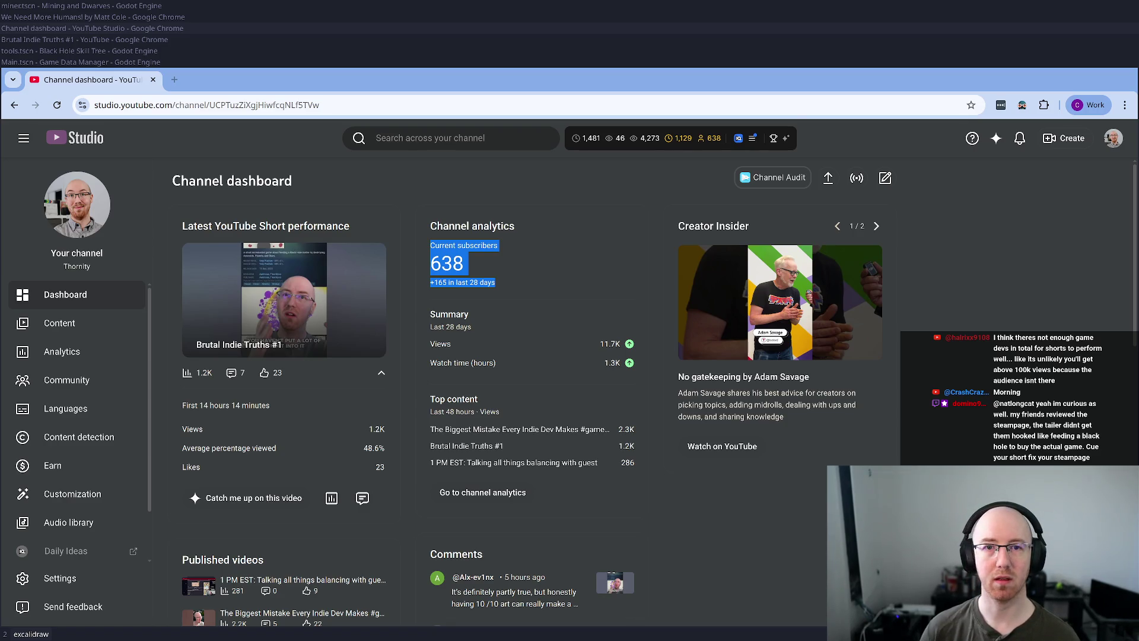
{"action": "key", "text": "super+shift+Left"}
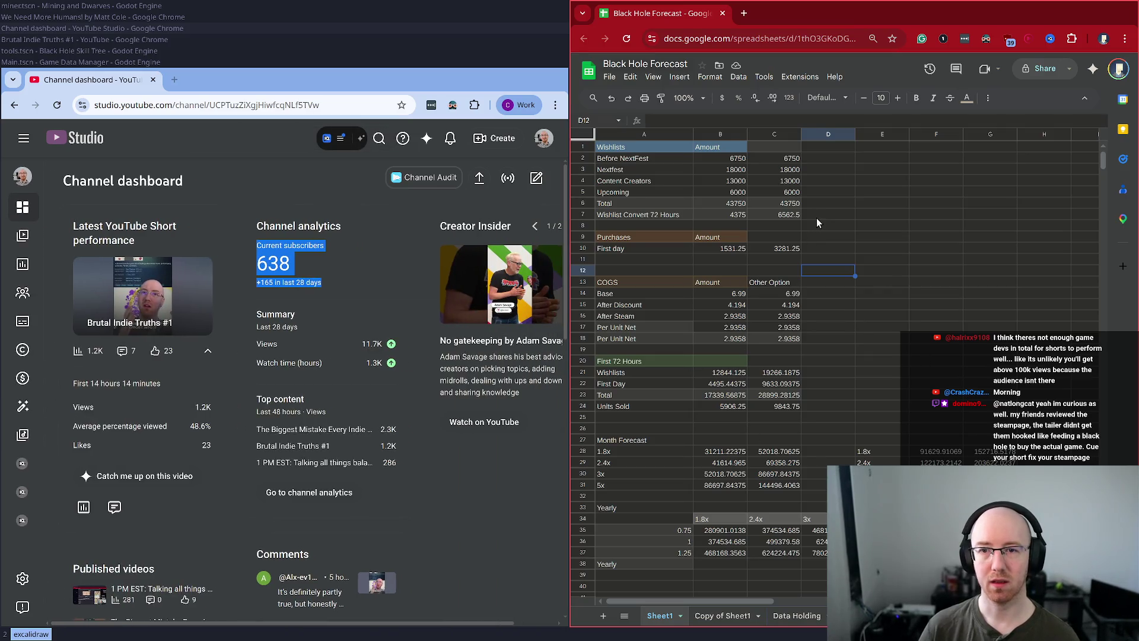
- Zoom in the sheet, move it to the left half, and close YouTube Studio
{"action": "left_click", "coordinate": [819, 217]}
{"action": "key", "text": "ctrl+plus"}
{"action": "key", "text": "ctrl+plus"}
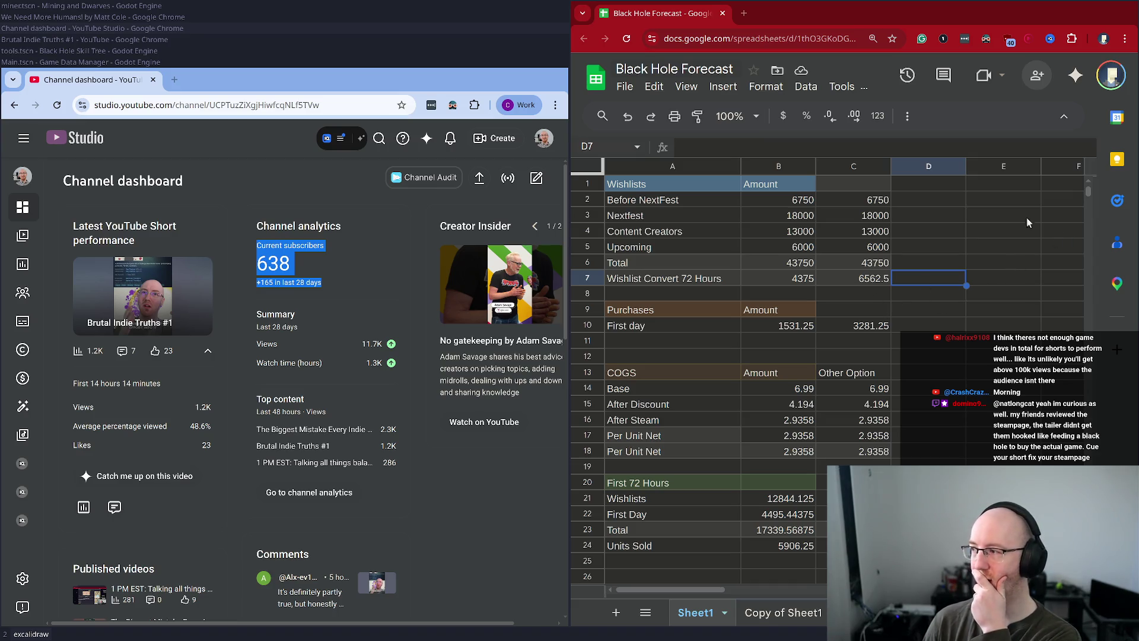
{"action": "left_click", "coordinate": [697, 12]}
{"action": "key", "text": "super+shift+Left"}
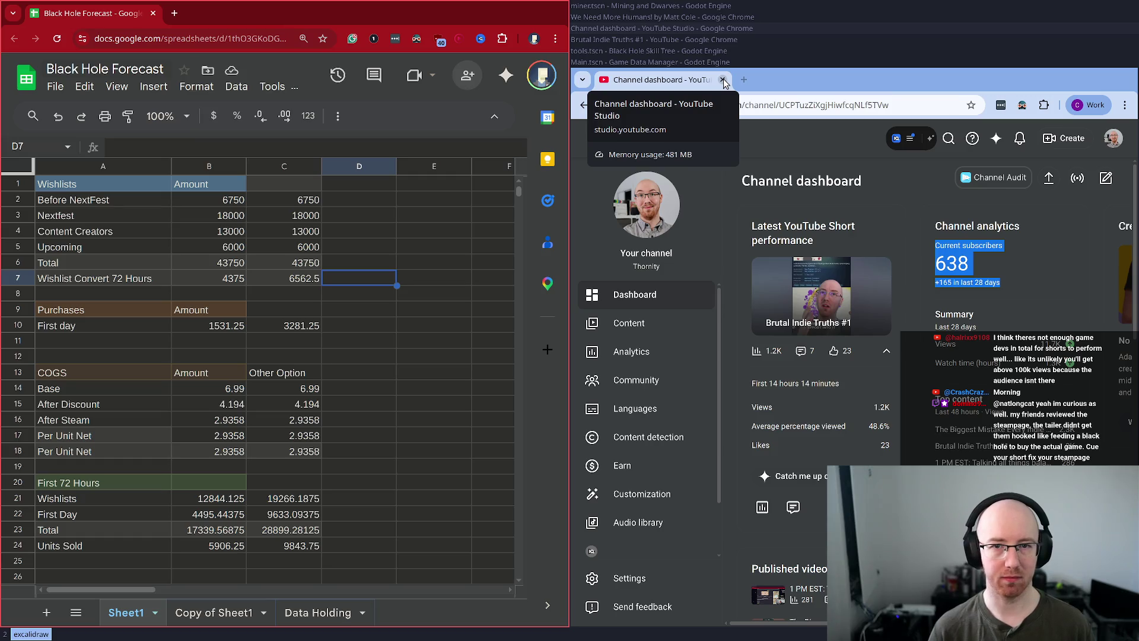
{"action": "left_click", "coordinate": [724, 81]}
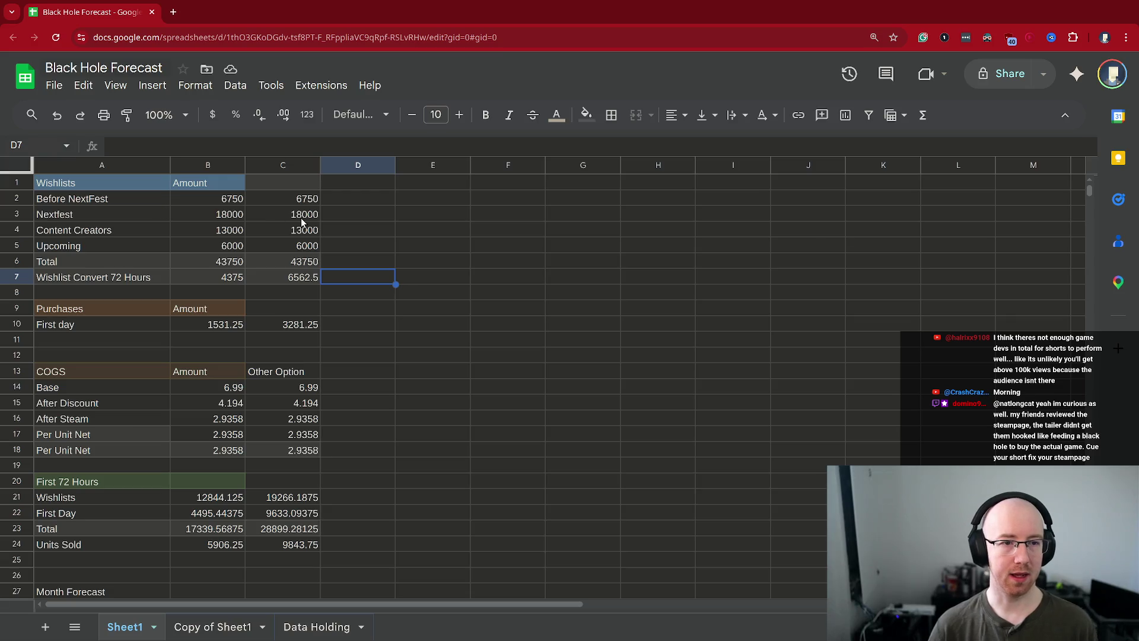
- Set the Nextfest, Content Creators and Upcoming wishlist amounts in B3:B5 to 0
{"action": "left_click", "coordinate": [209, 168]}
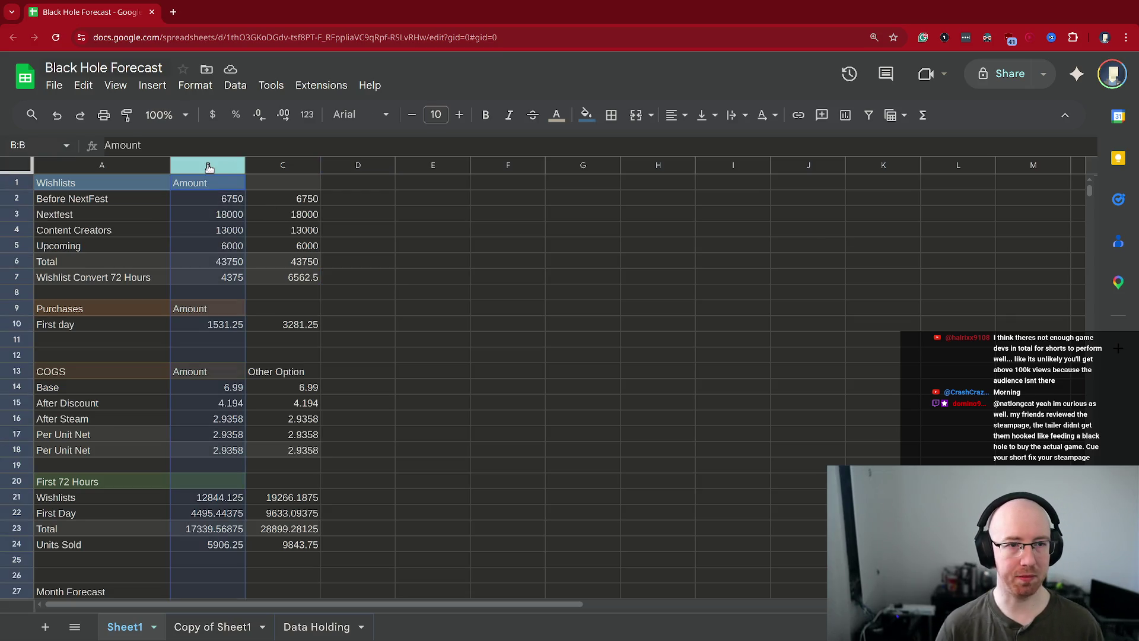
{"action": "left_click", "coordinate": [262, 170]}
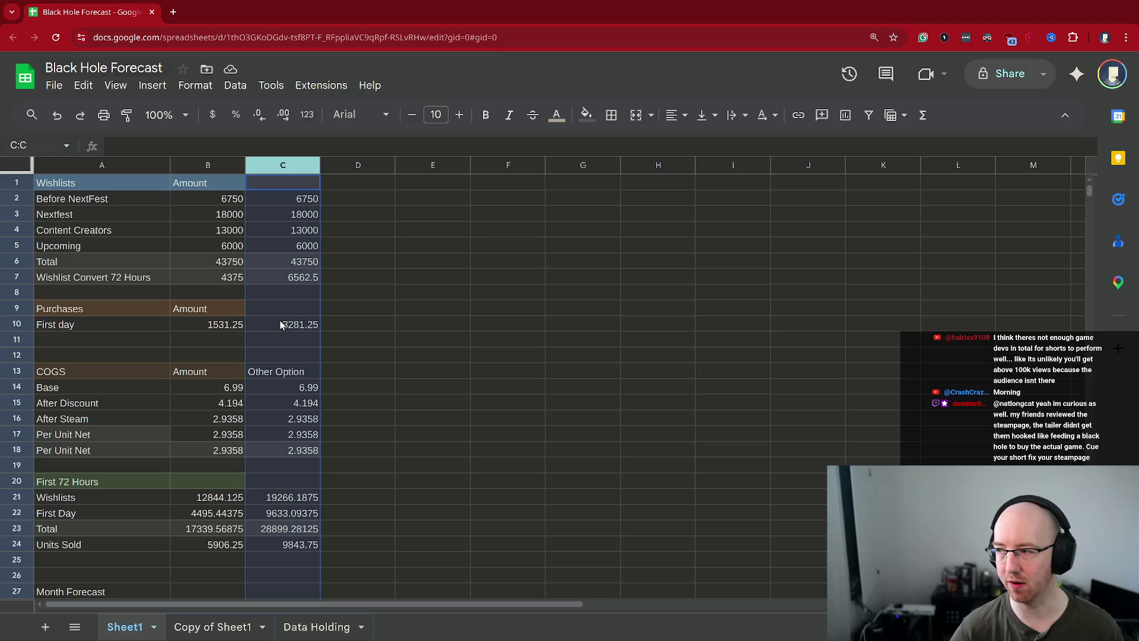
{"action": "left_click", "coordinate": [210, 197]}
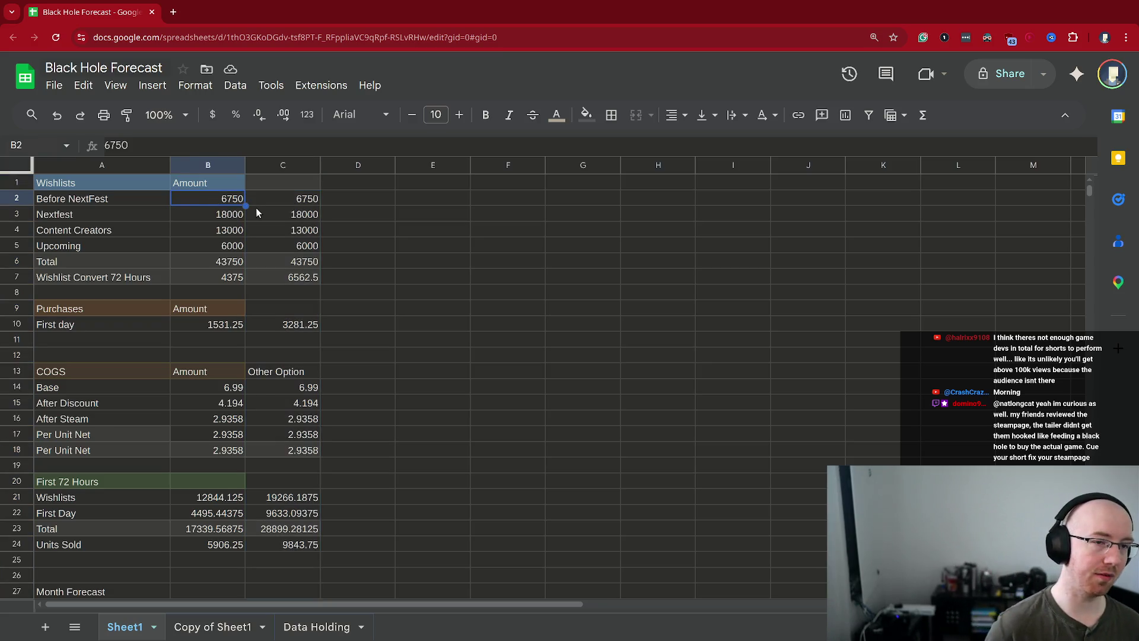
{"action": "key", "text": "Down"}
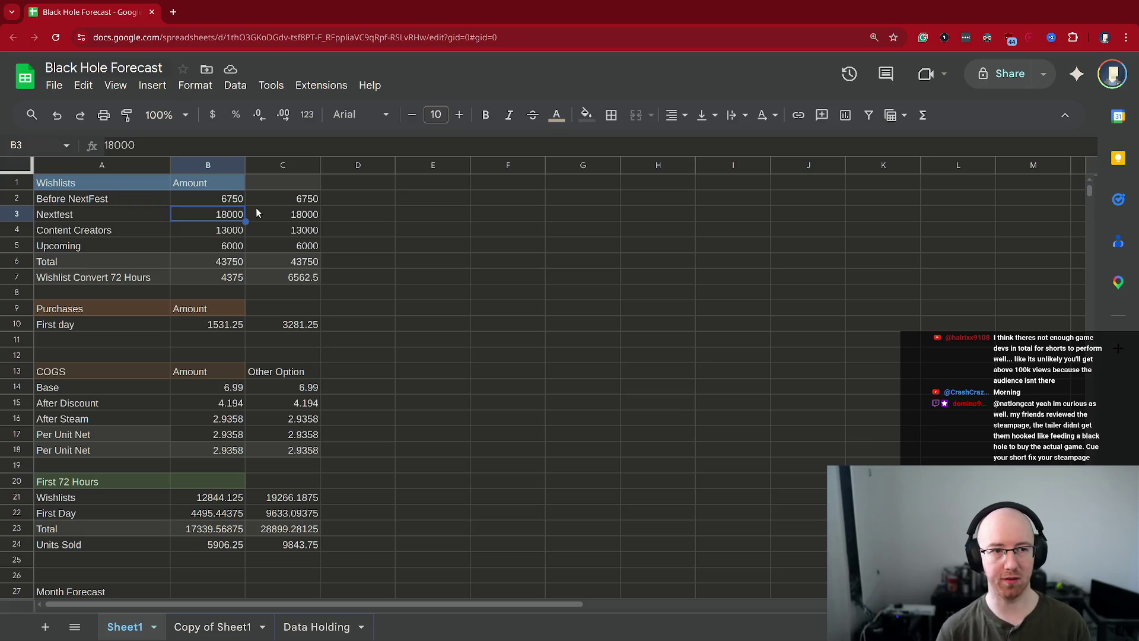
{"action": "type", "text": "0"}
{"action": "key", "text": "Return"}
{"action": "type", "text": "0"}
{"action": "key", "text": "Return"}
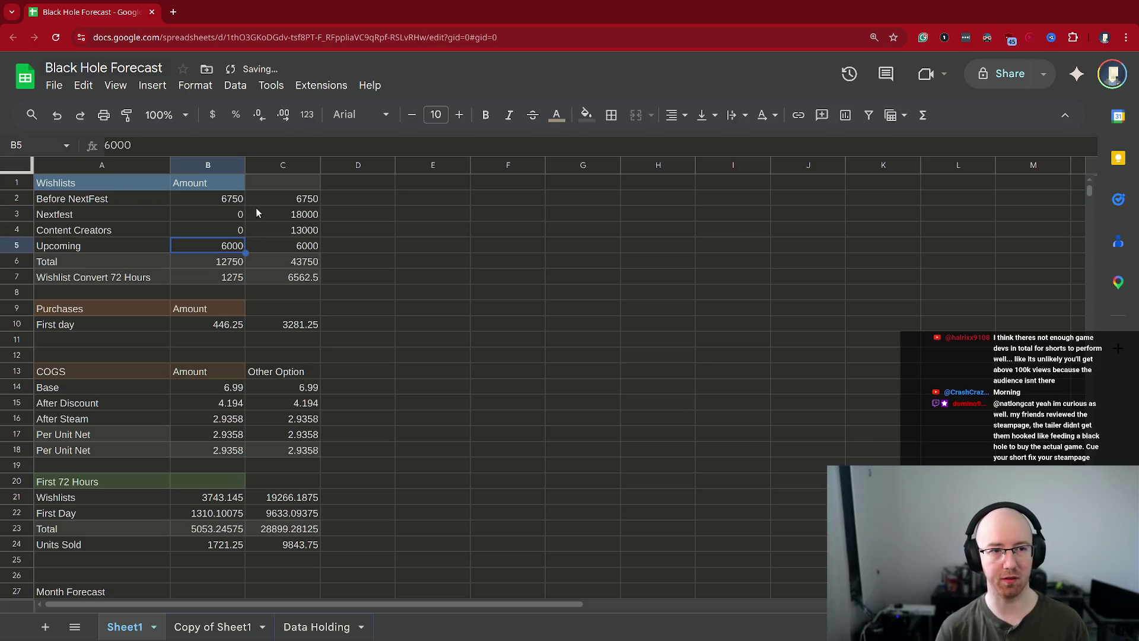
{"action": "type", "text": "0"}
{"action": "key", "text": "Return"}
- Review the zeroed wishlist amounts and open a new browser tab
{"action": "key", "text": "Up"}
{"action": "key", "text": "Up"}
{"action": "key", "text": "Up"}
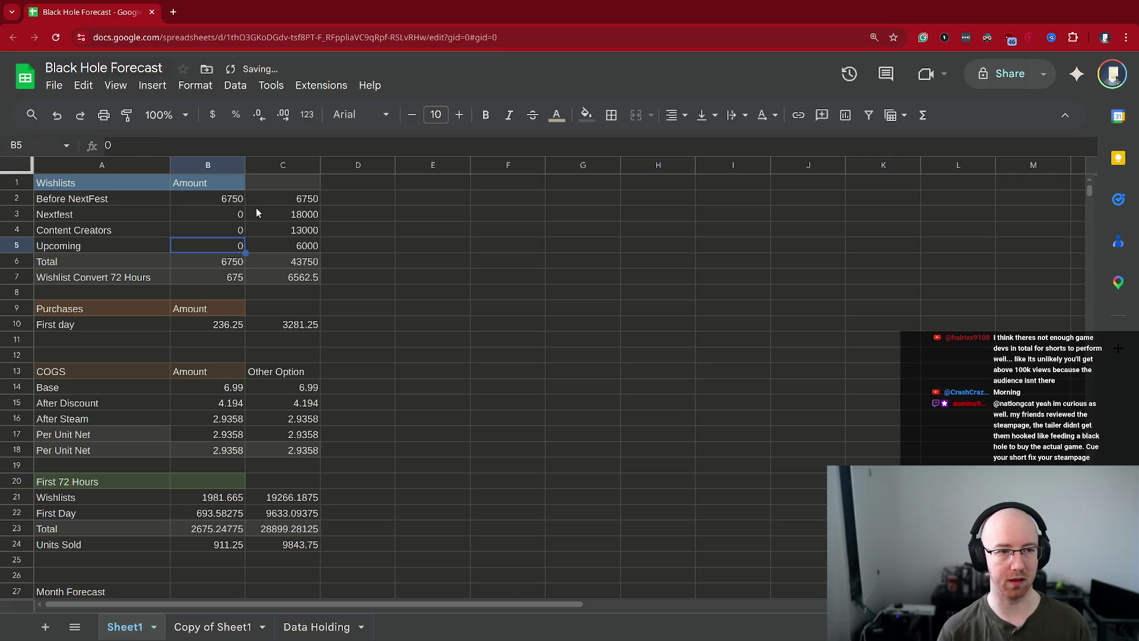
{"action": "key", "text": "Down"}
{"action": "key", "text": "Down"}
{"action": "key", "text": "Up"}
{"action": "key", "text": "Up"}
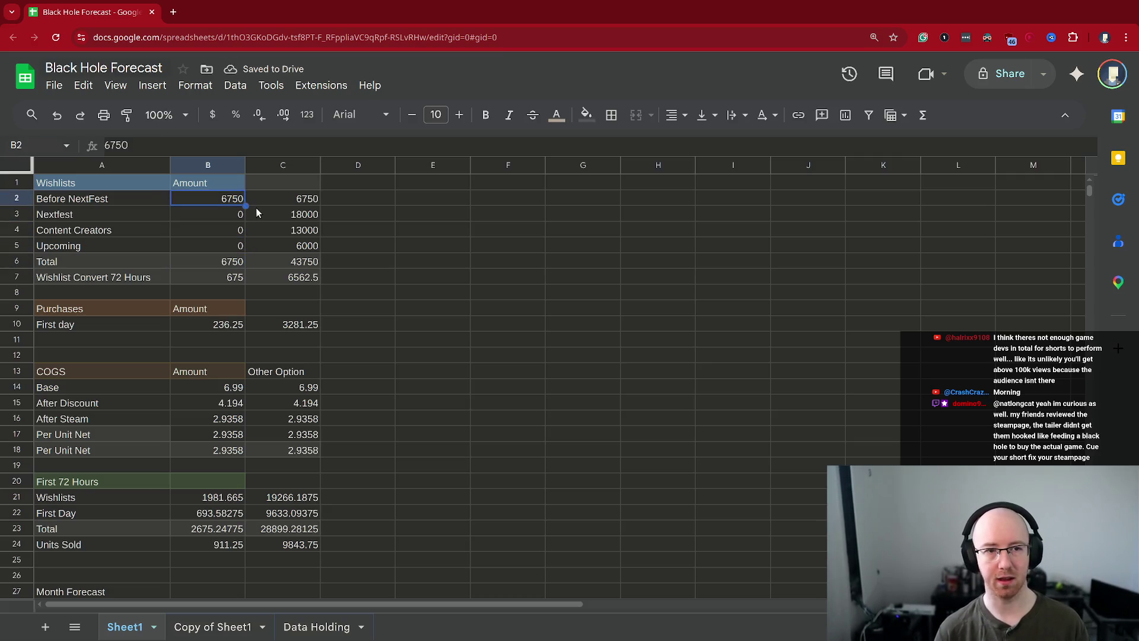
{"action": "key", "text": "Down"}
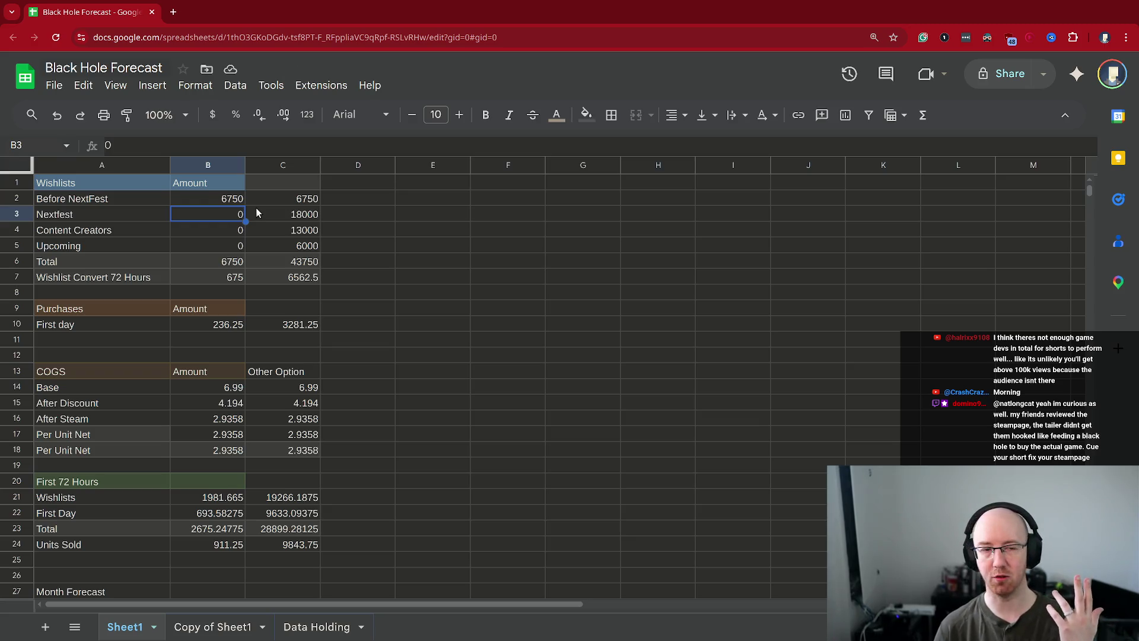
{"action": "key", "text": "ctrl+t"}
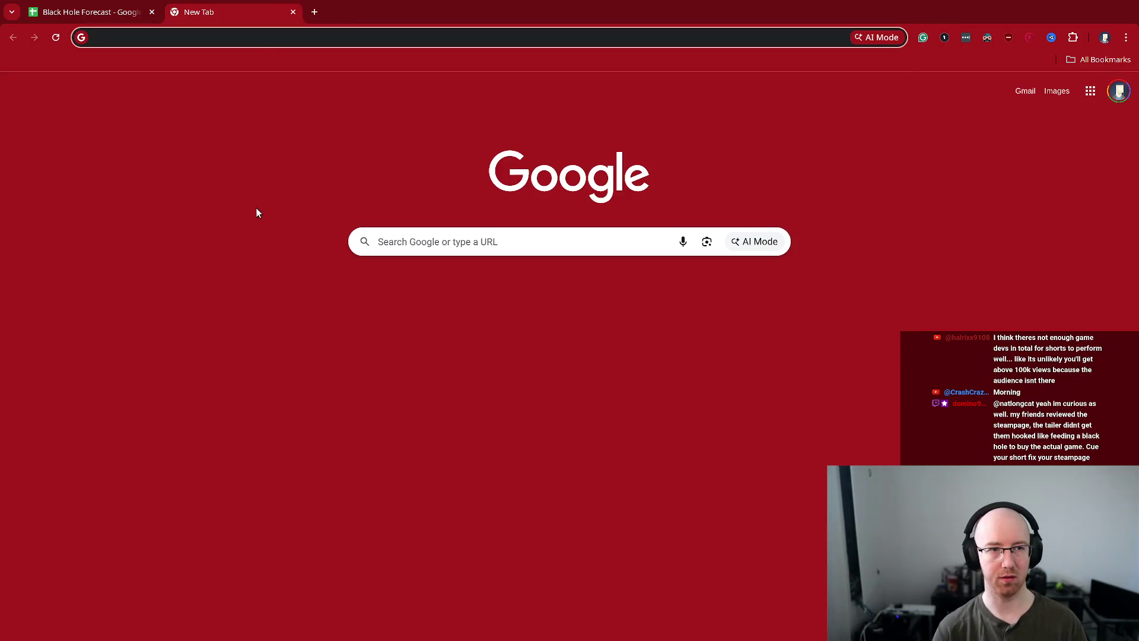
- Go to the howtomarketagame.com benchmarks page
{"action": "type", "text": "chri"}
{"action": "type", "text": "how"}
{"action": "key", "text": "Return"}
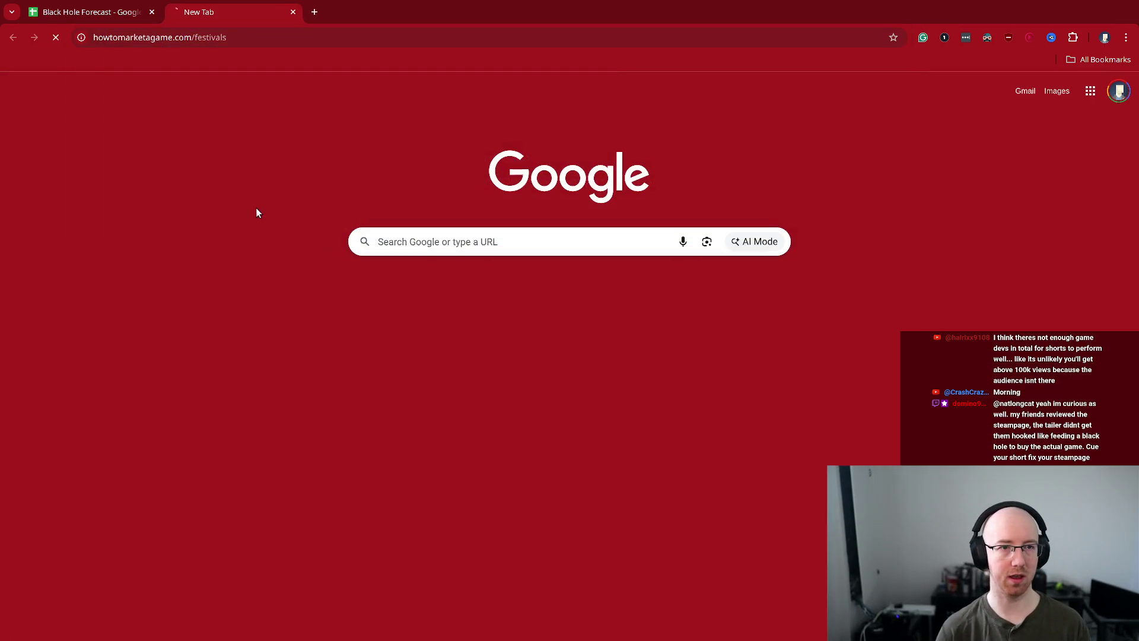
{"action": "left_click", "coordinate": [204, 36]}
{"action": "key", "text": "BackSpace"}
{"action": "key", "text": "BackSpace"}
{"action": "key", "text": "BackSpace"}
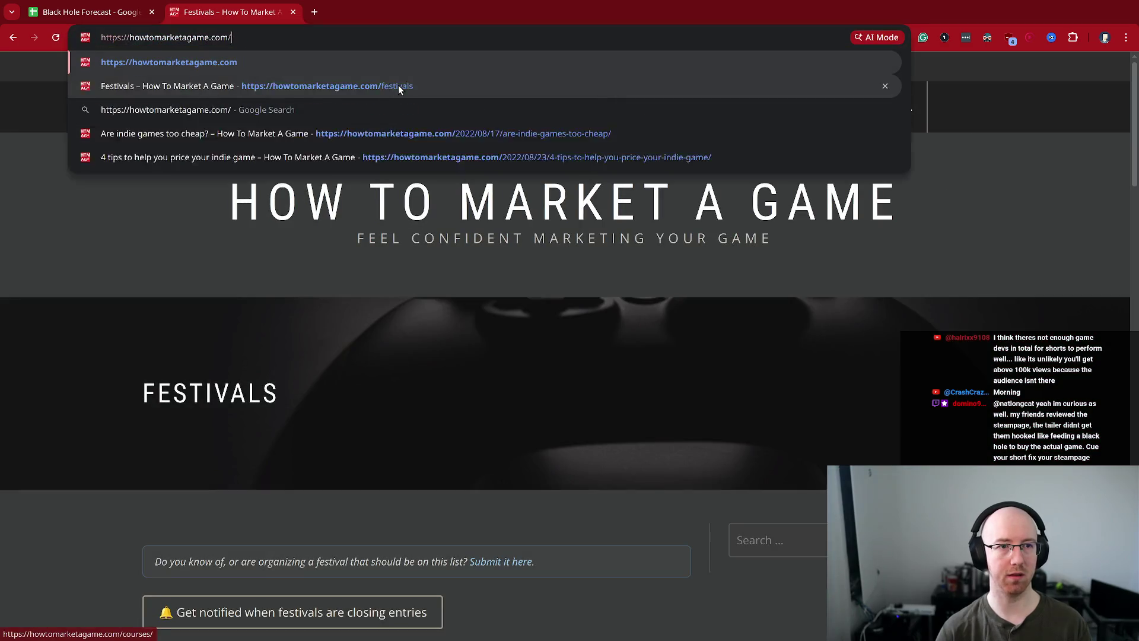
{"action": "type", "text": "ben"}
{"action": "key", "text": "Down"}
{"action": "key", "text": "Down"}
{"action": "key", "text": "Return"}
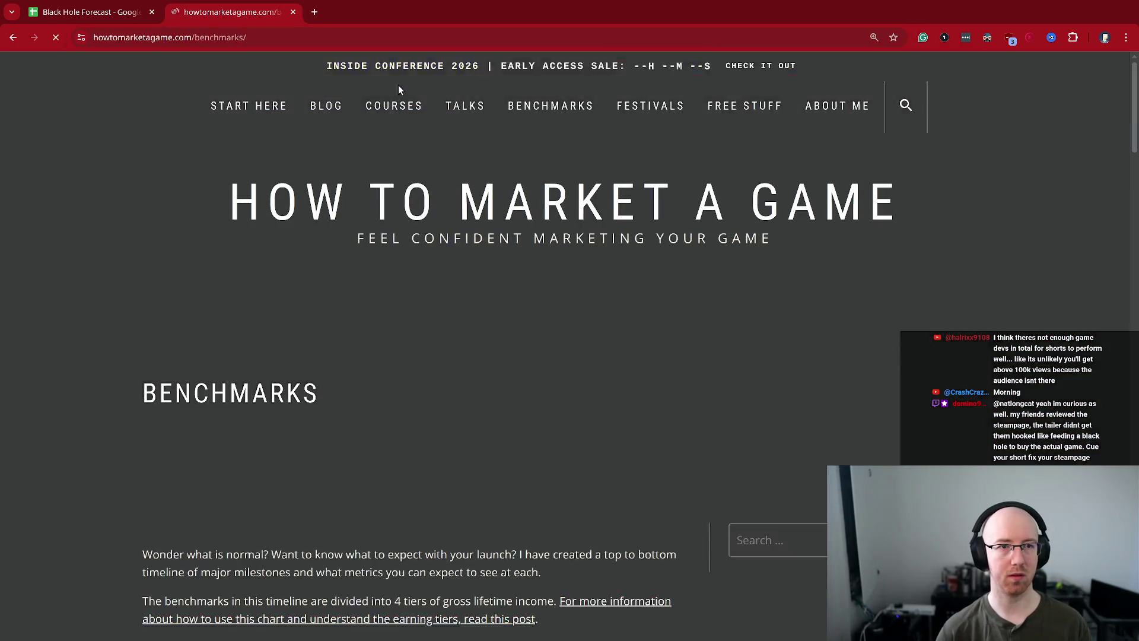
{"action": "scroll", "coordinate": [515, 224], "scroll_direction": "down", "scroll_amount": 3}
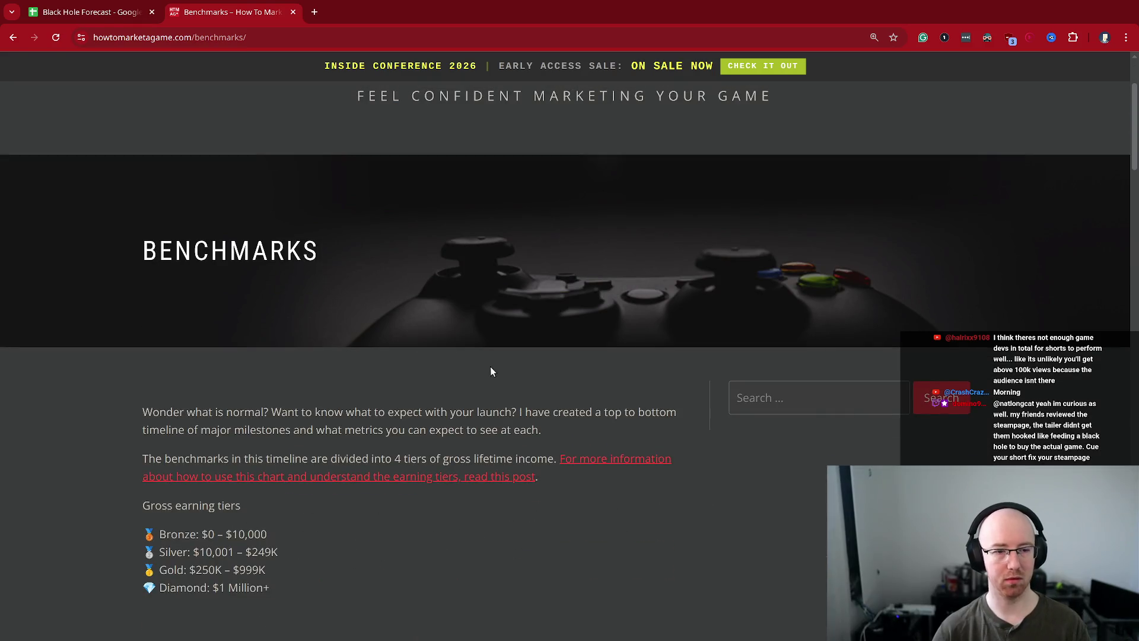
- Find 'next' on the page and open the Steam Next Fest wishlist research article
{"action": "key", "text": "ctrl+f"}
{"action": "type", "text": "b"}
{"action": "key", "text": "BackSpace"}
{"action": "type", "text": "nextfe"}
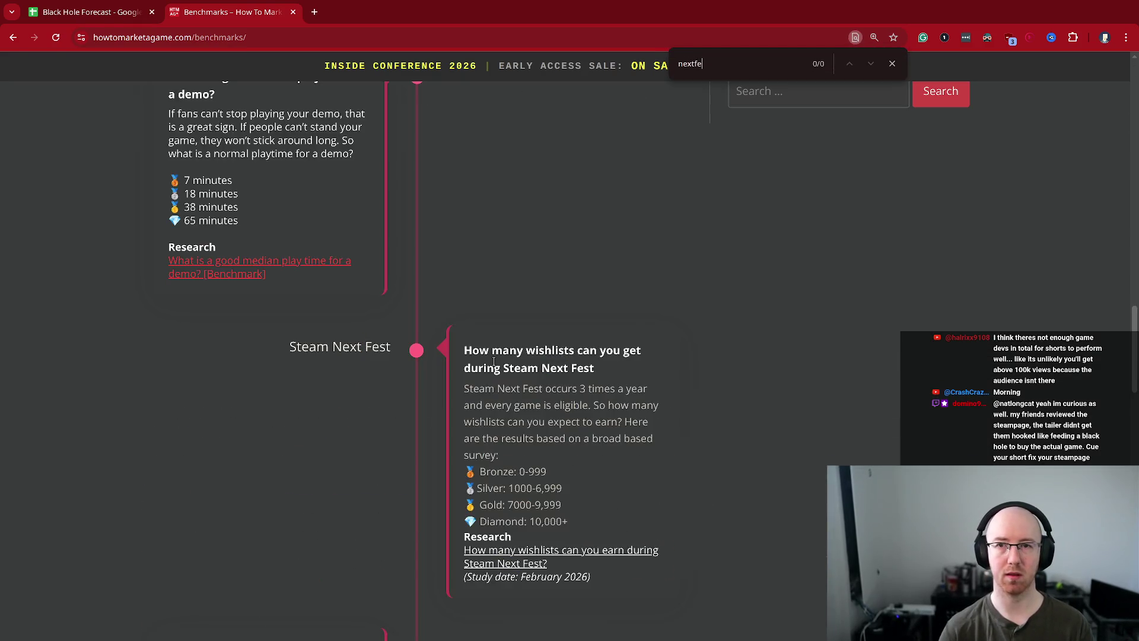
{"action": "key", "text": "Escape"}
{"action": "left_click", "coordinate": [512, 551]}
{"action": "scroll", "coordinate": [696, 461], "scroll_direction": "down", "scroll_amount": 15}
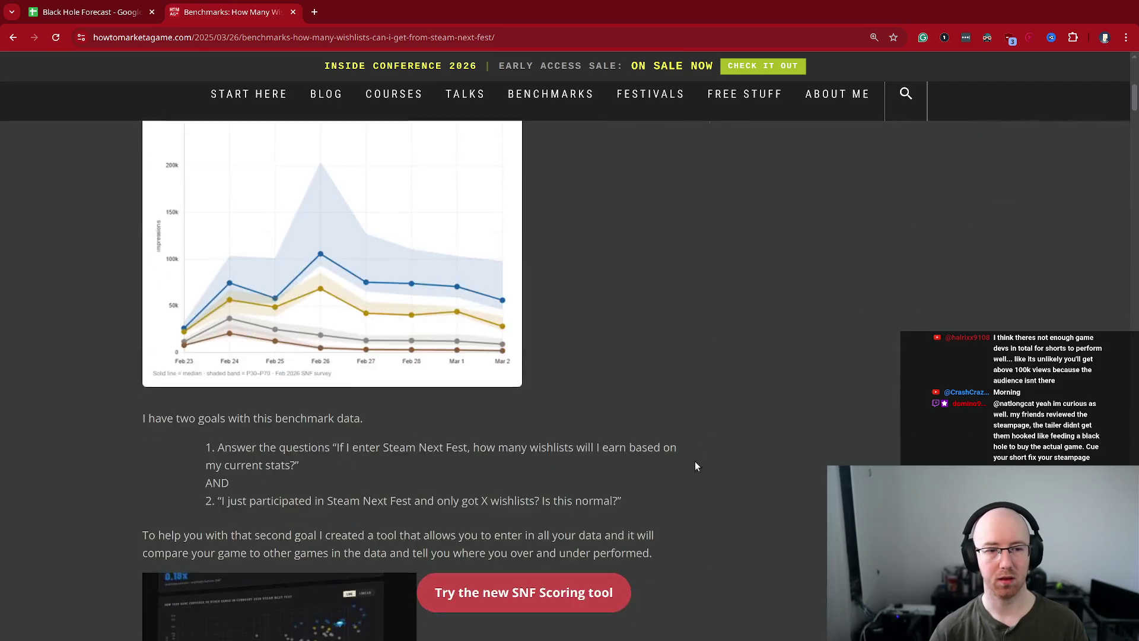
{"action": "scroll", "coordinate": [610, 375], "scroll_direction": "down", "scroll_amount": 1}
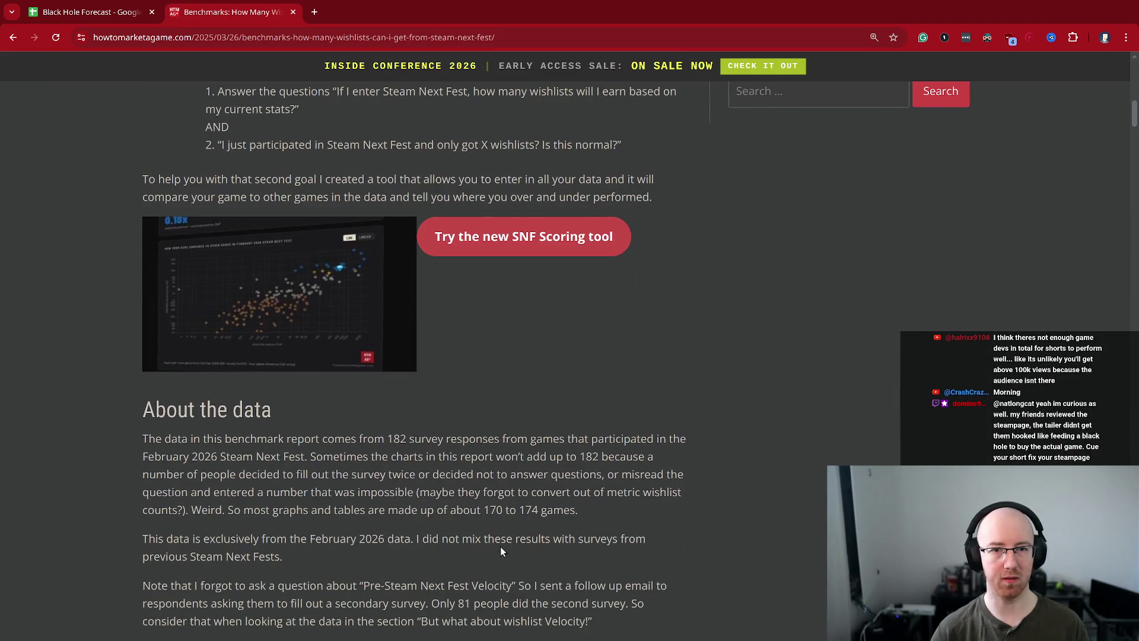
{"action": "scroll", "coordinate": [500, 552], "scroll_direction": "down", "scroll_amount": 9}
{"action": "scroll", "coordinate": [450, 432], "scroll_direction": "down", "scroll_amount": 8}
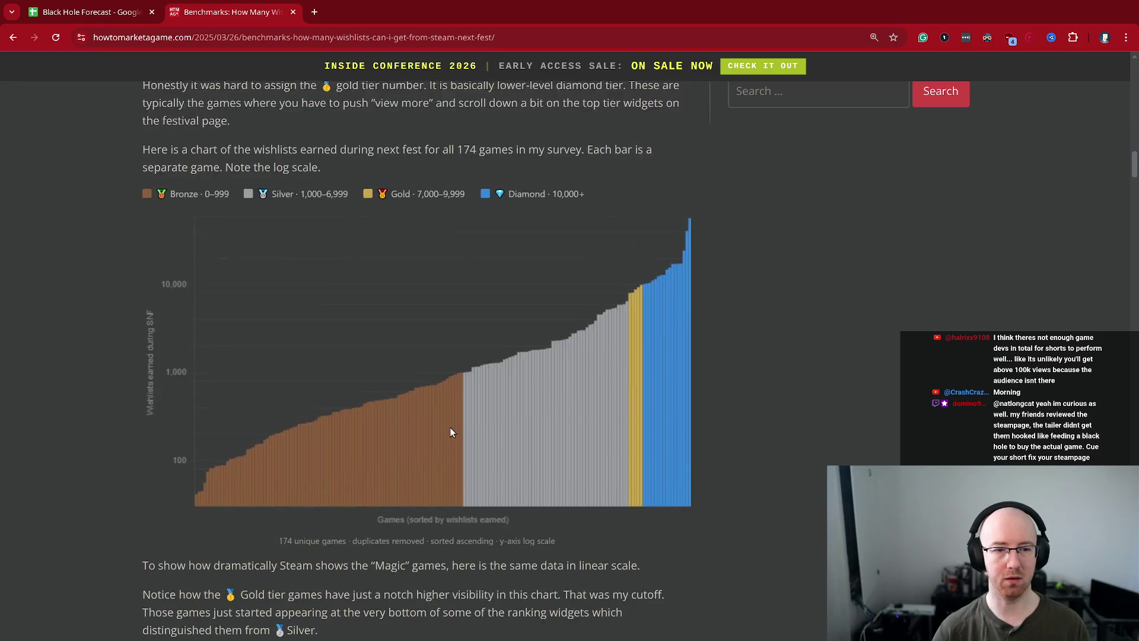
{"action": "scroll", "coordinate": [450, 432], "scroll_direction": "down", "scroll_amount": 15}
{"action": "scroll", "coordinate": [448, 424], "scroll_direction": "up", "scroll_amount": 1}
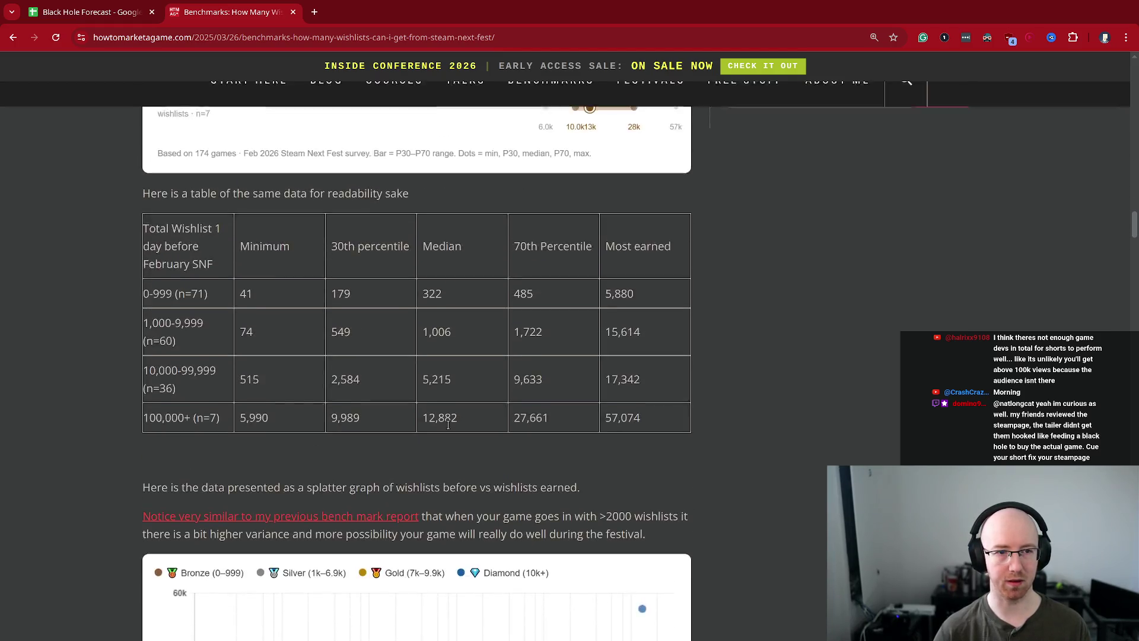
{"action": "scroll", "coordinate": [446, 424], "scroll_direction": "up", "scroll_amount": 1}
- Highlight the 1,000-9,999 row values in the table, including 15,614 and 1,722
{"action": "mouse_move", "coordinate": [156, 304]}
{"action": "left_mouse_down"}
{"action": "mouse_move", "coordinate": [187, 367]}
{"action": "mouse_move", "coordinate": [182, 353]}
{"action": "left_mouse_up"}
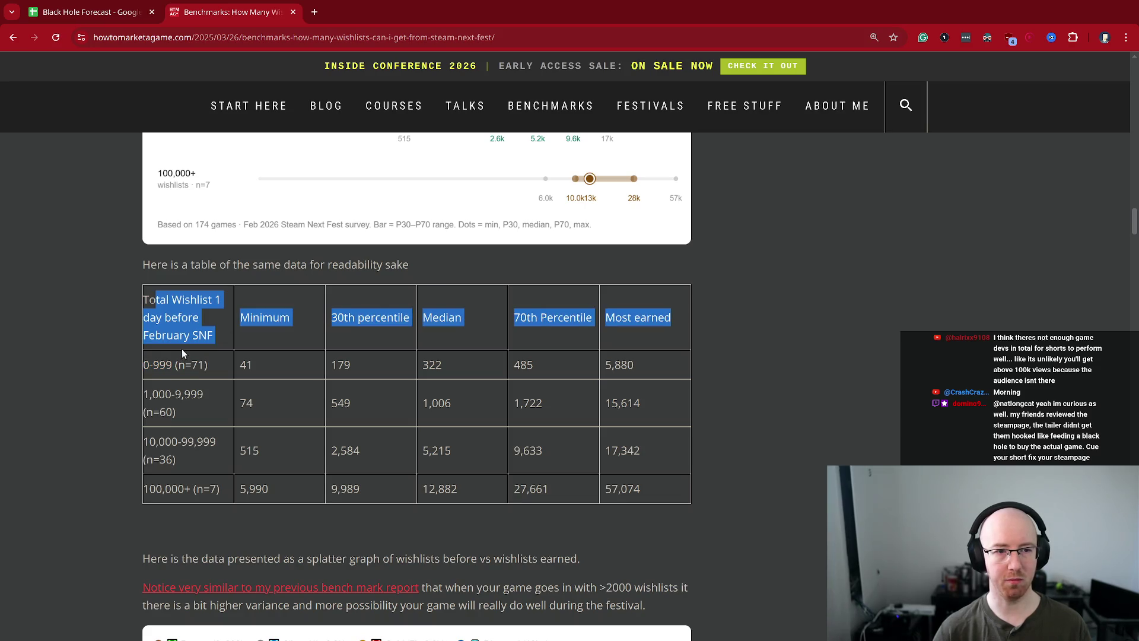
{"action": "left_click", "coordinate": [178, 356]}
{"action": "triple_click", "coordinate": [173, 415]}
{"action": "left_click", "coordinate": [190, 392]}
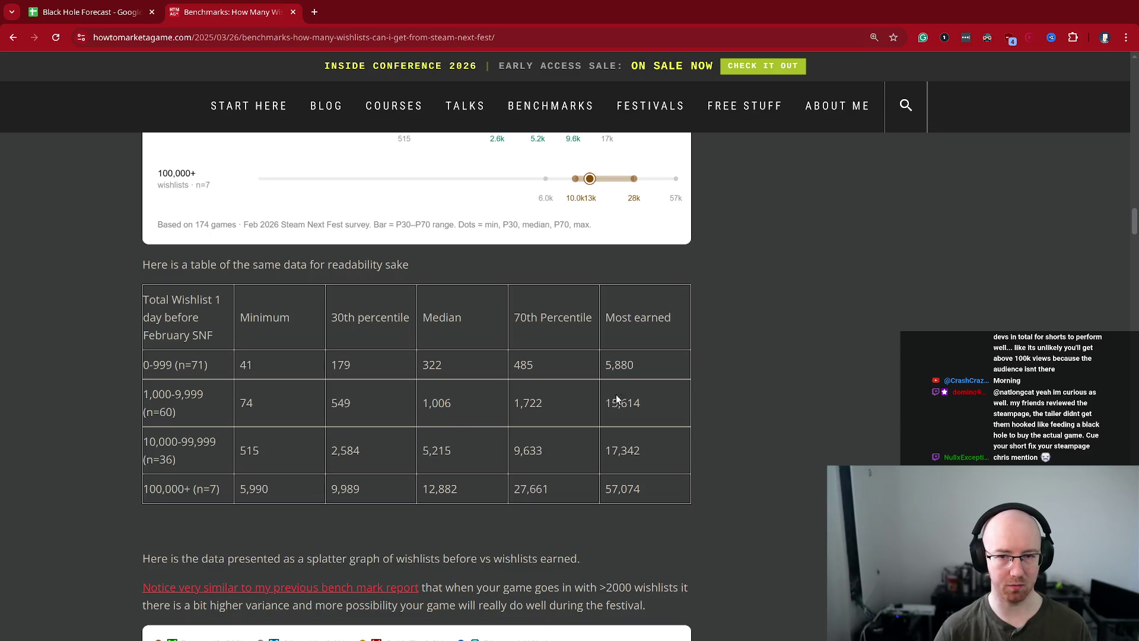
{"action": "double_click", "coordinate": [621, 403]}
{"action": "left_click", "coordinate": [457, 387]}
{"action": "double_click", "coordinate": [525, 403]}
{"action": "left_click", "coordinate": [538, 402]}
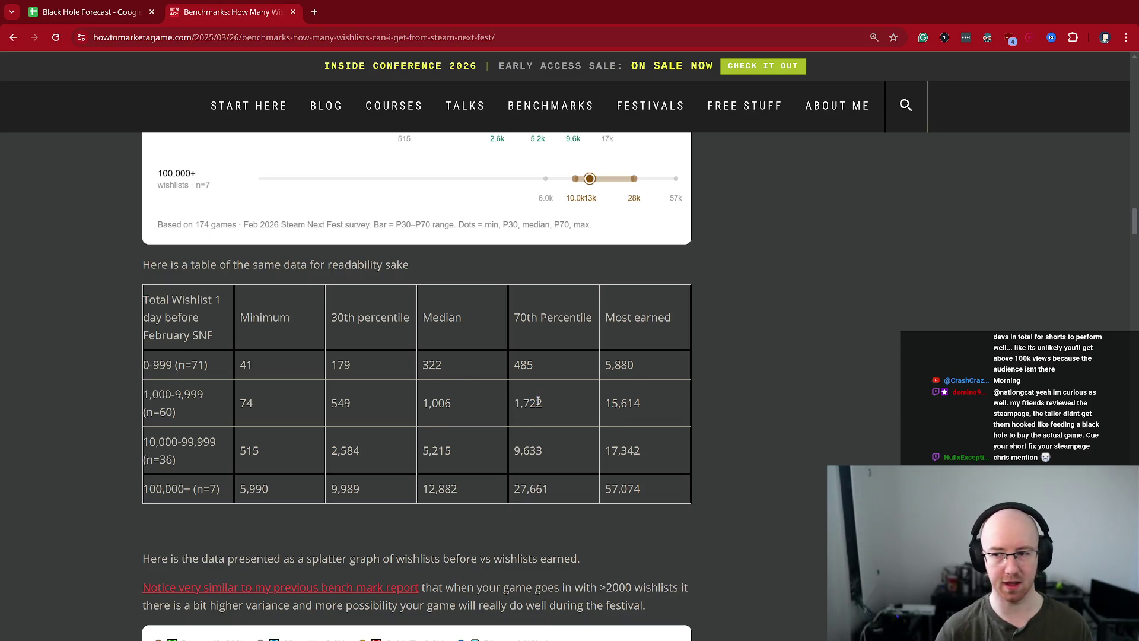
- Back in the sheet, try 2000 for Nextfest, then undo to restore 18000, 13000 and 6000
{"action": "key", "text": "ctrl+shift+Tab"}
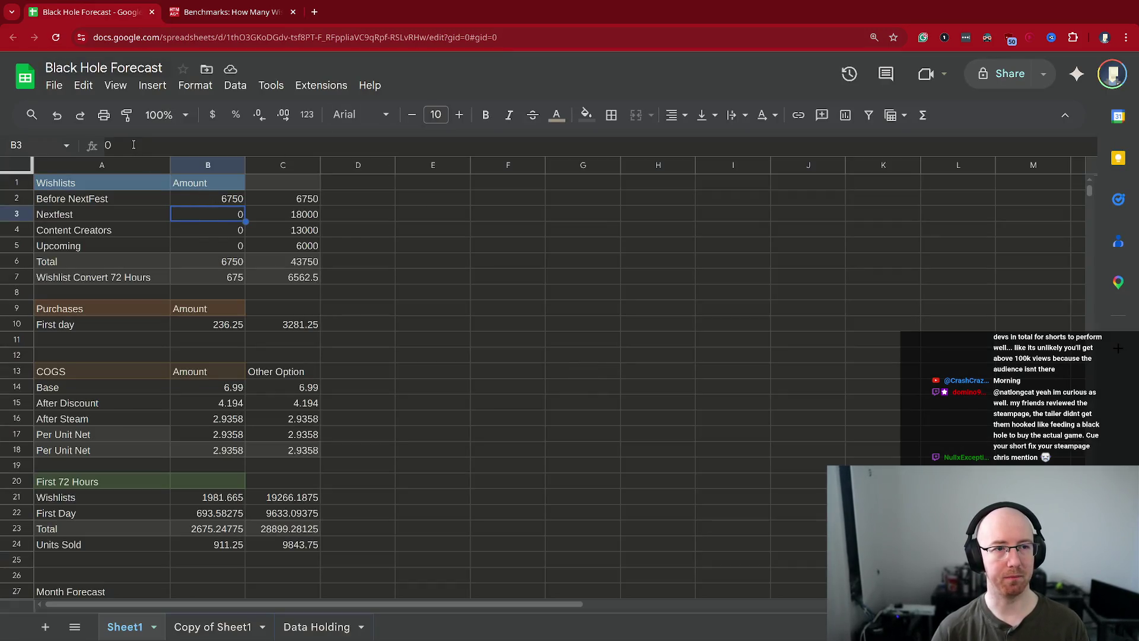
{"action": "key", "text": "BackSpace"}
{"action": "type", "text": "2000"}
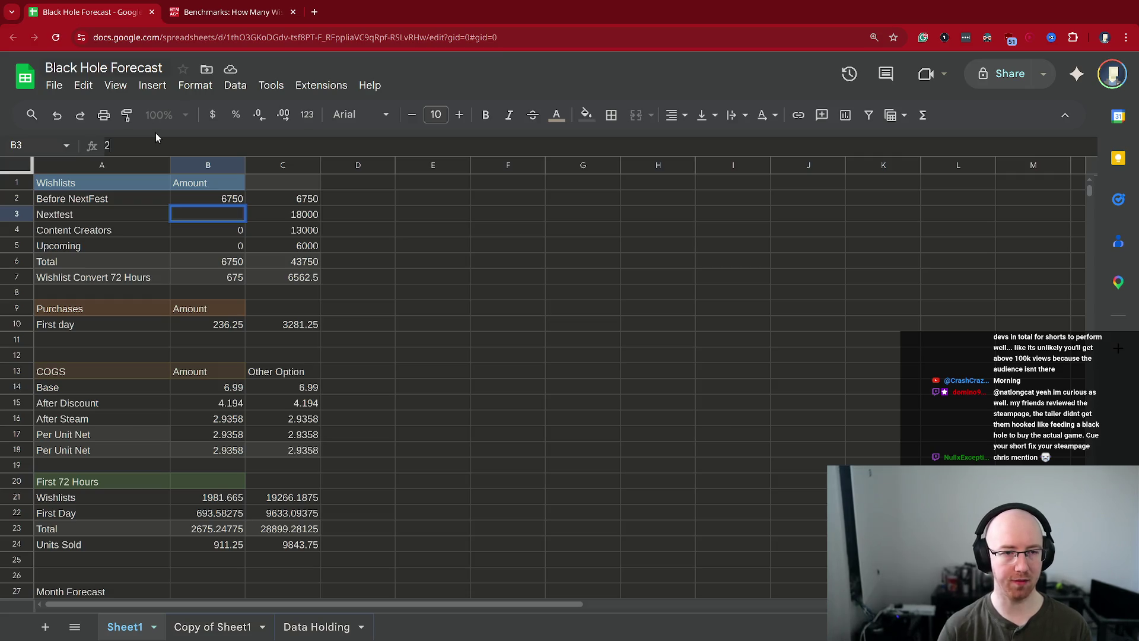
{"action": "key", "text": "Return"}
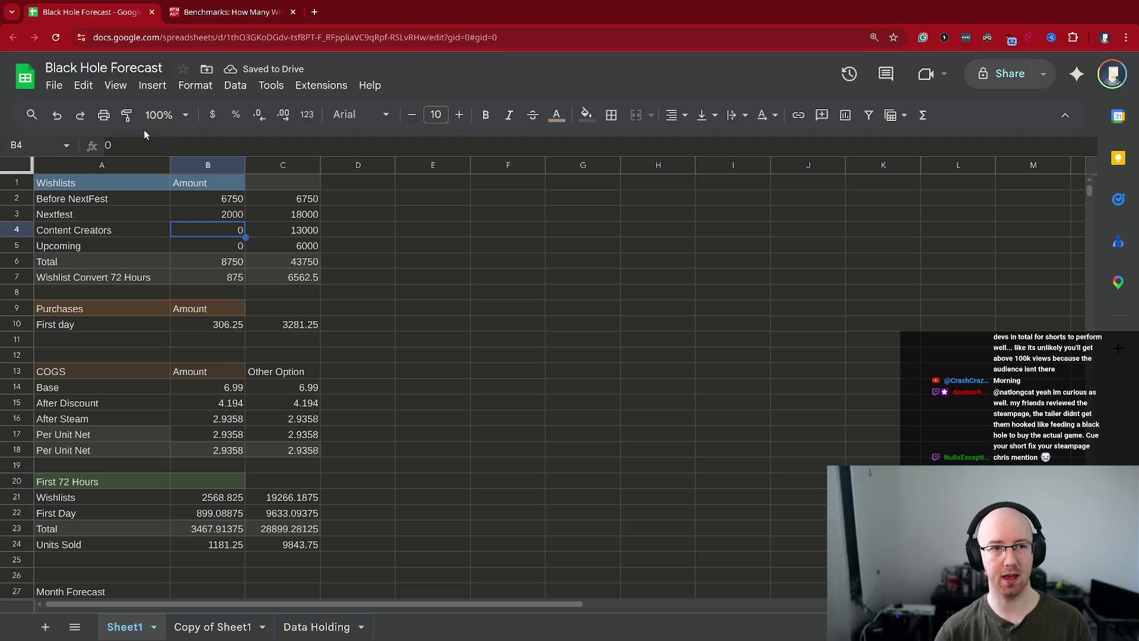
{"action": "left_click", "coordinate": [142, 143]}
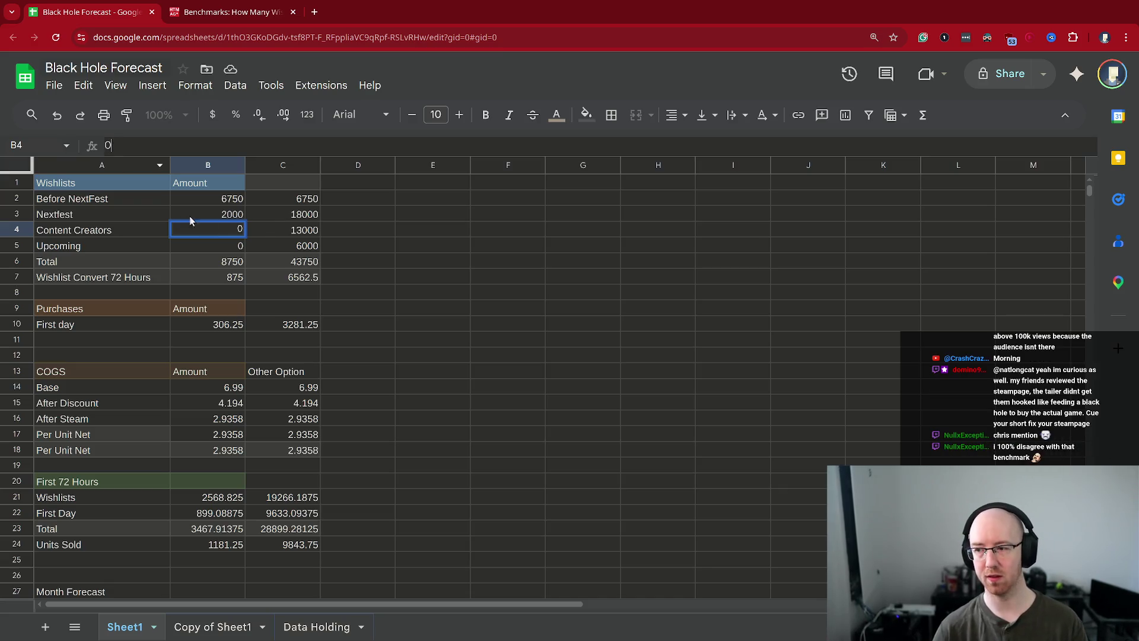
{"action": "key", "text": "ctrl+z"}
{"action": "key", "text": "ctrl+z"}
{"action": "key", "text": "ctrl+z"}
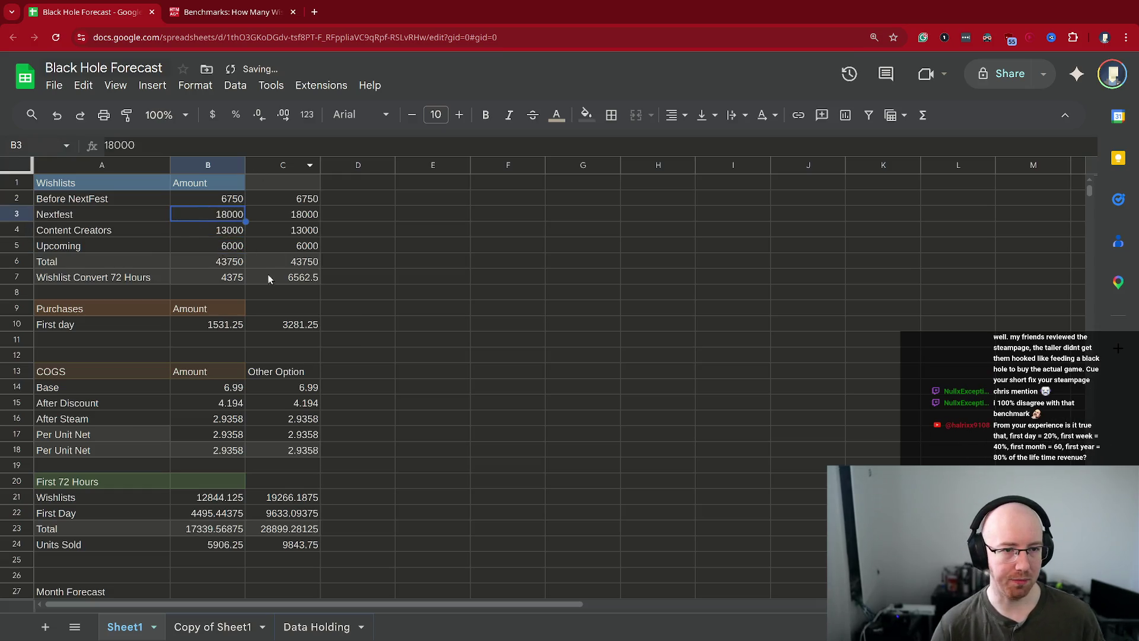
{"action": "left_click", "coordinate": [228, 197]}
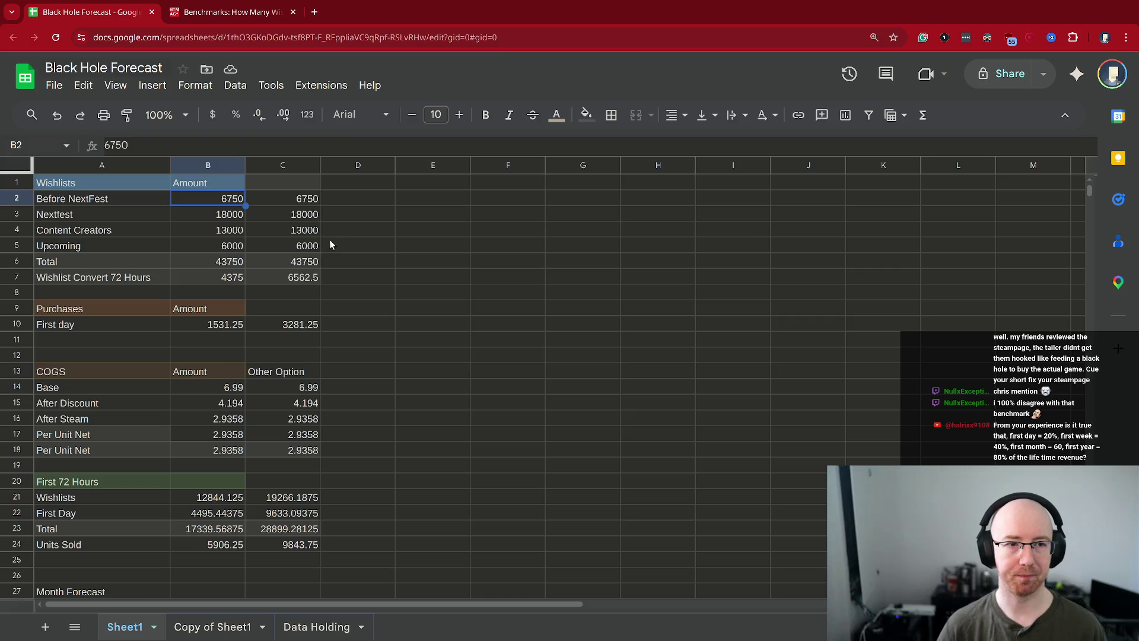
{"action": "left_click", "coordinate": [215, 281]}
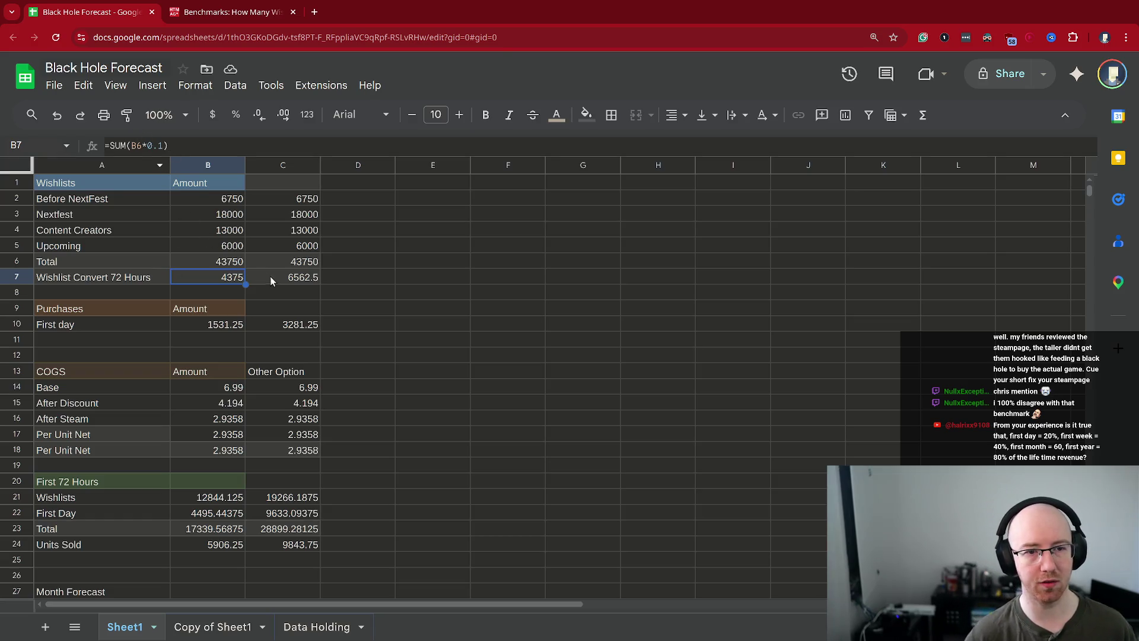
{"action": "left_click", "coordinate": [275, 278]}
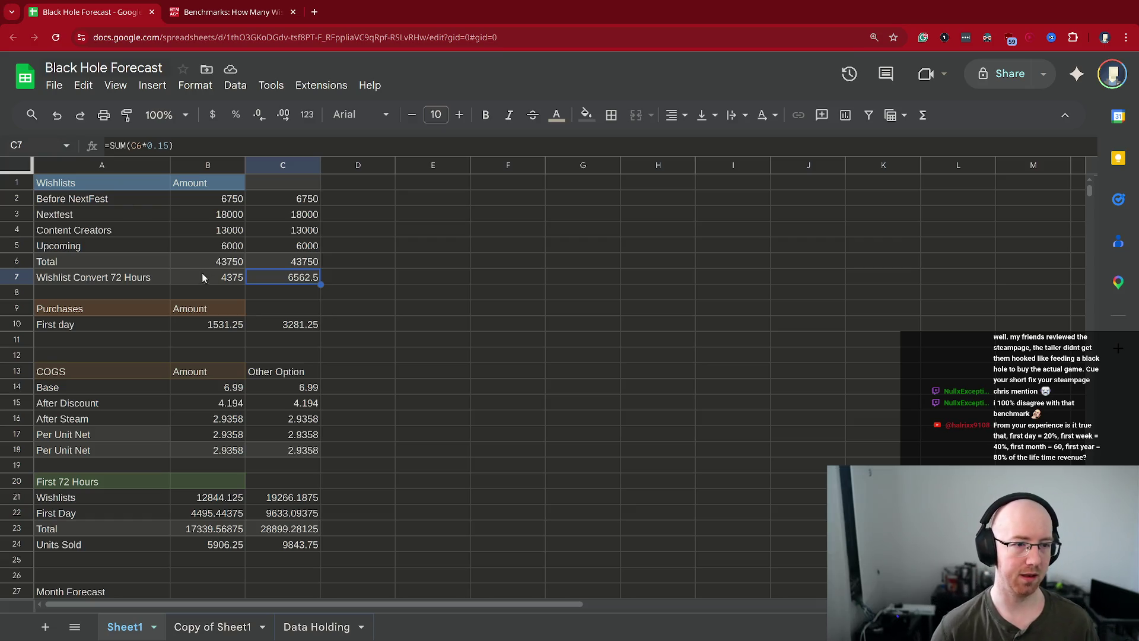
{"action": "left_click", "coordinate": [232, 328]}
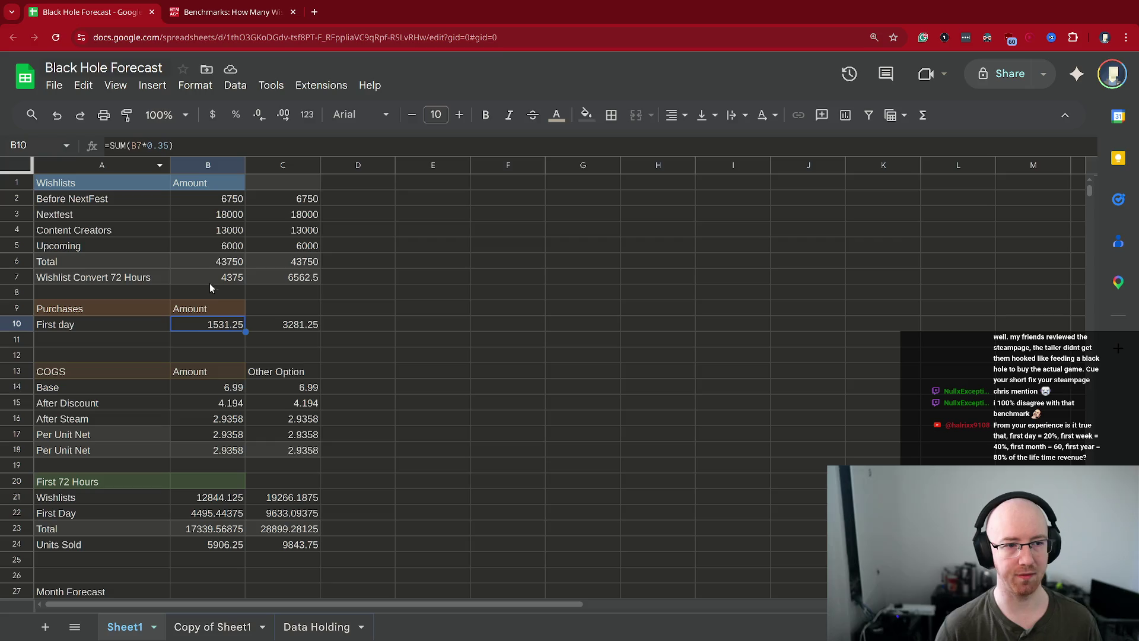
{"action": "left_click", "coordinate": [219, 282]}
{"action": "left_click", "coordinate": [218, 326]}
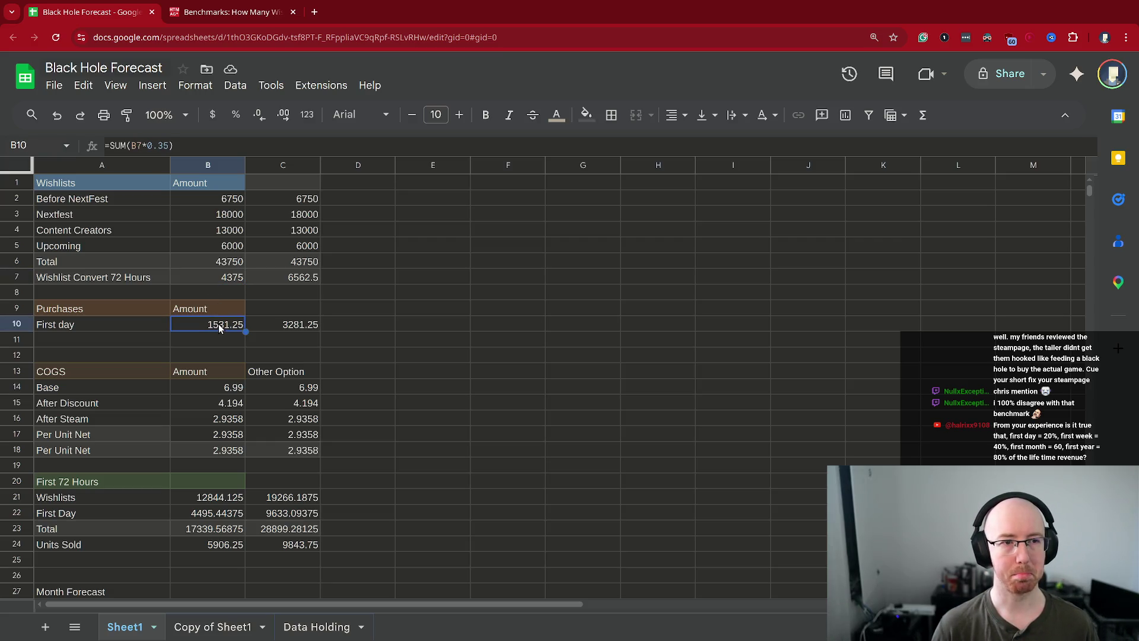
{"action": "left_click", "coordinate": [225, 279]}
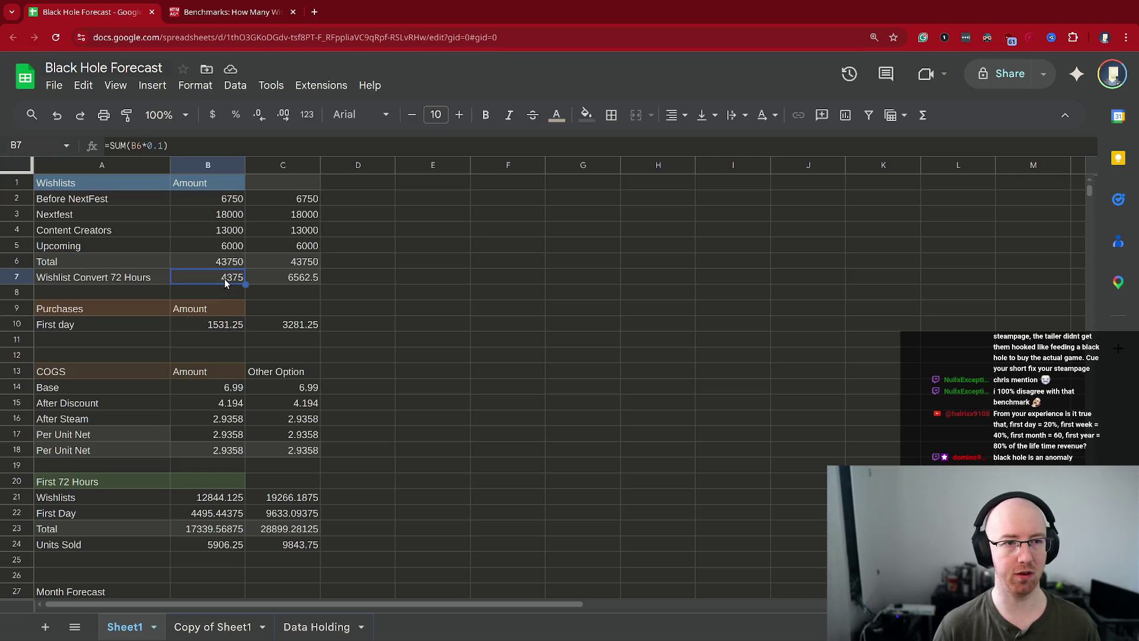
{"action": "left_click", "coordinate": [224, 330]}
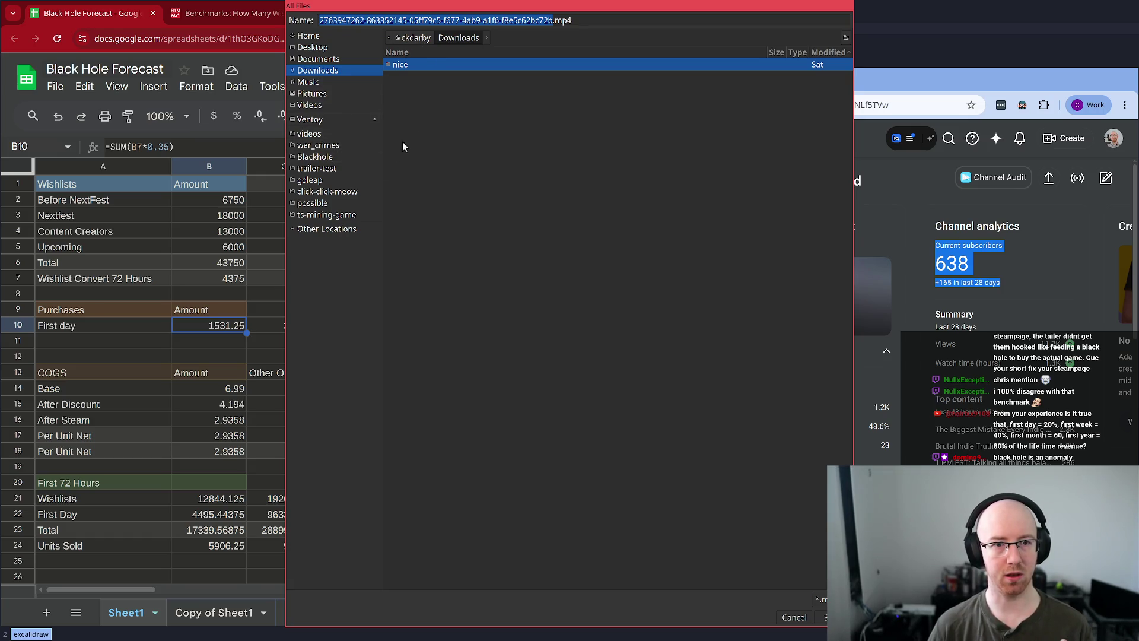
- Create a long_form folder inside videos, save the file there, and maximize the spreadsheet
{"action": "left_click", "coordinate": [328, 135]}
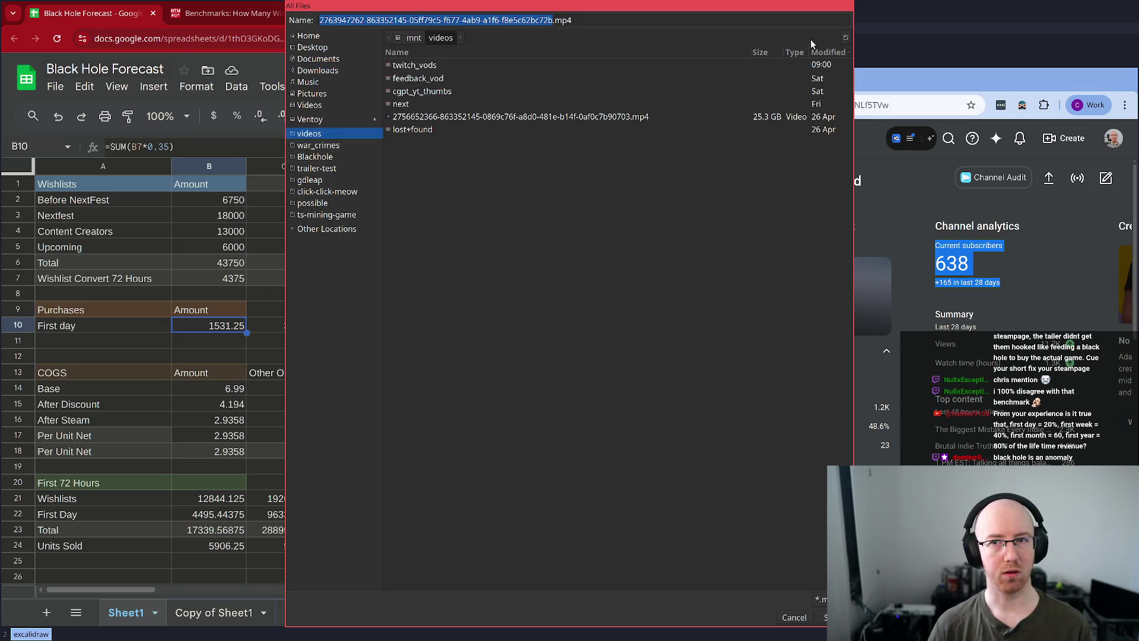
{"action": "left_click", "coordinate": [845, 38]}
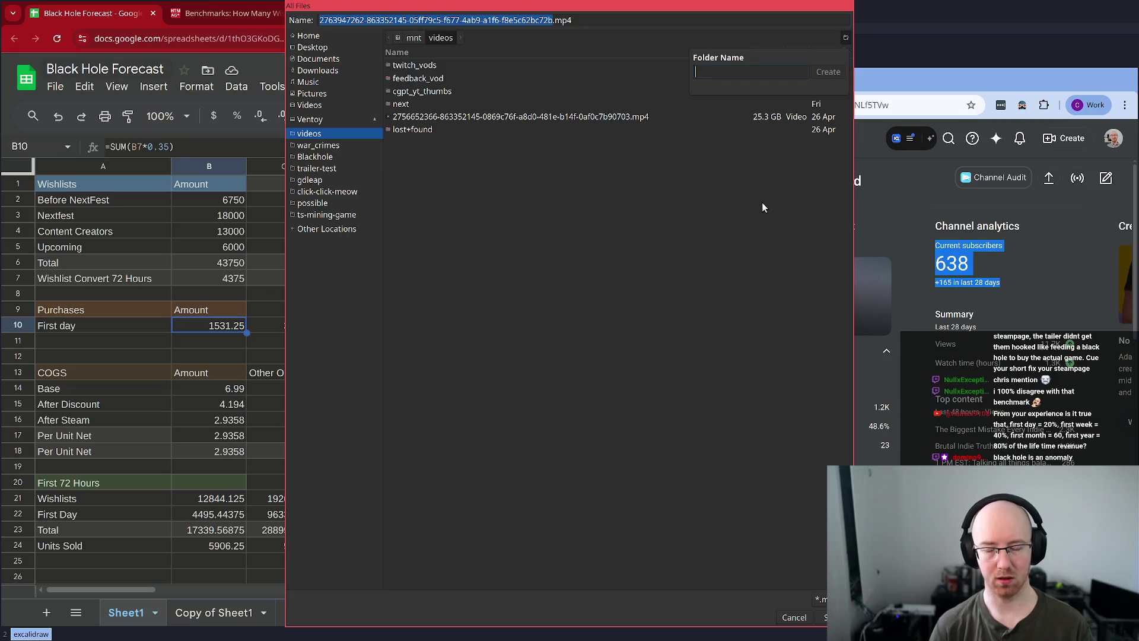
{"action": "type", "text": "long_form"}
{"action": "key", "text": "Return"}
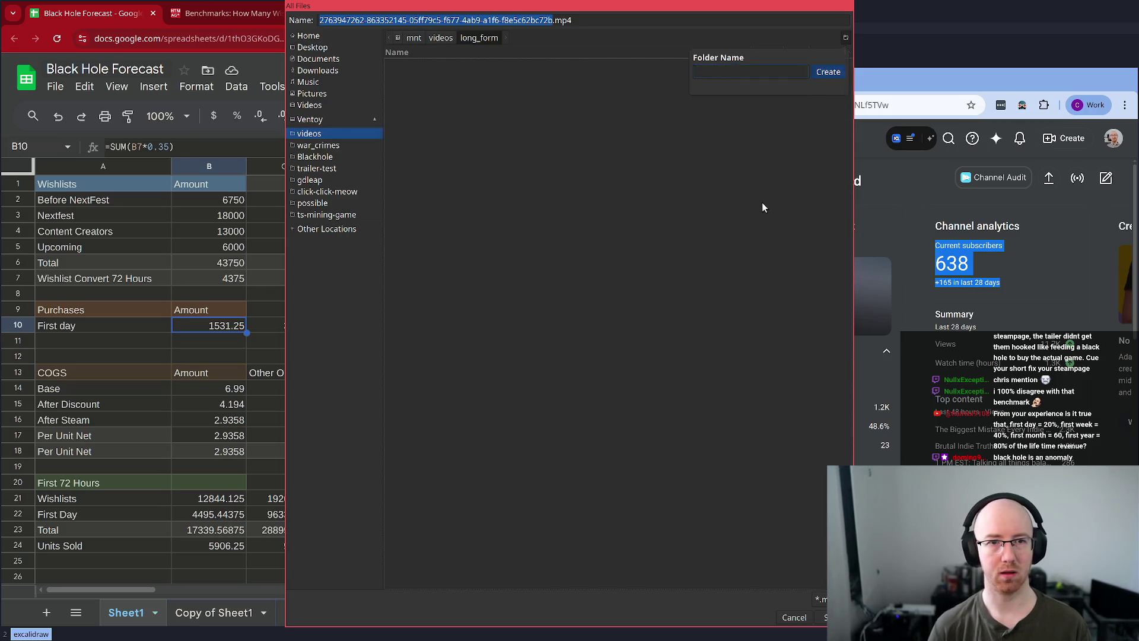
{"action": "key", "text": "Return"}
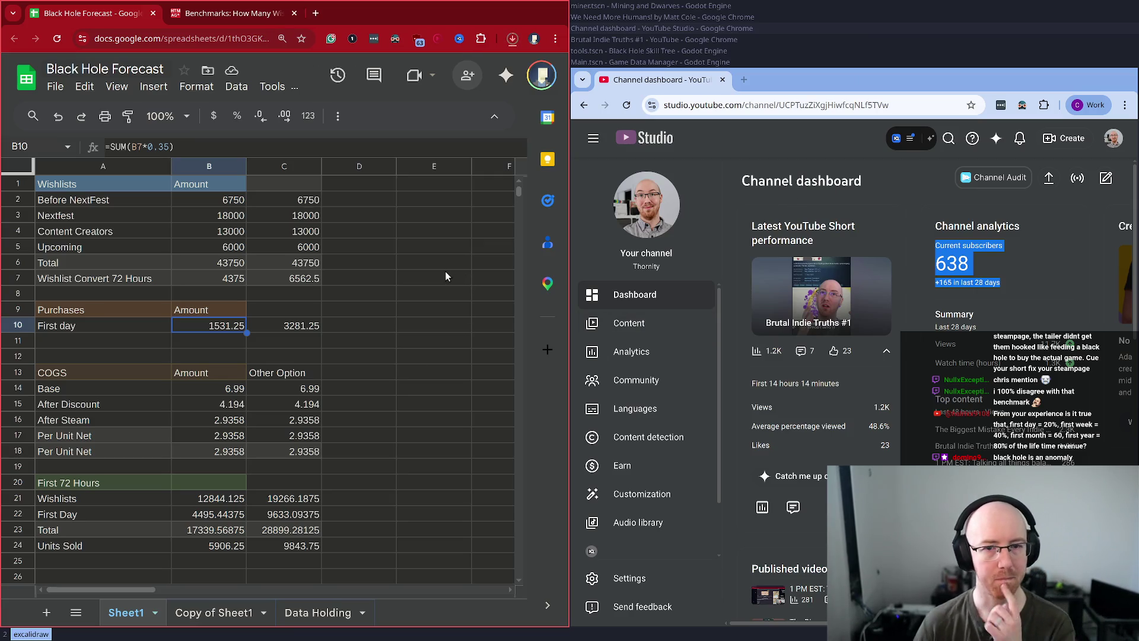
{"action": "key", "text": "super+f"}
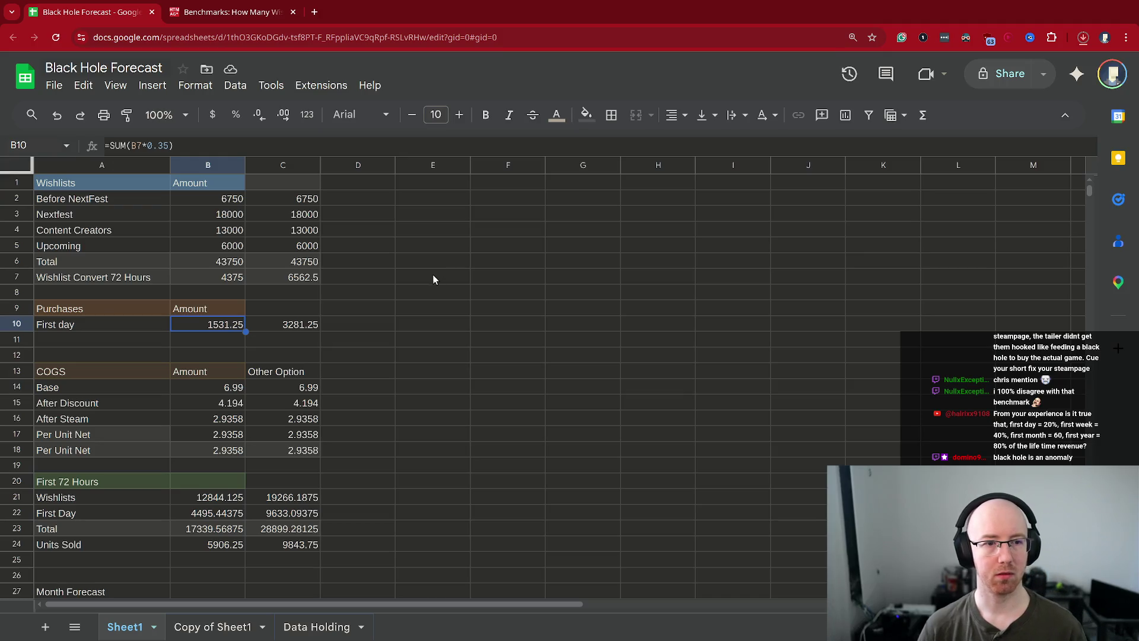
{"action": "left_click", "coordinate": [288, 326]}
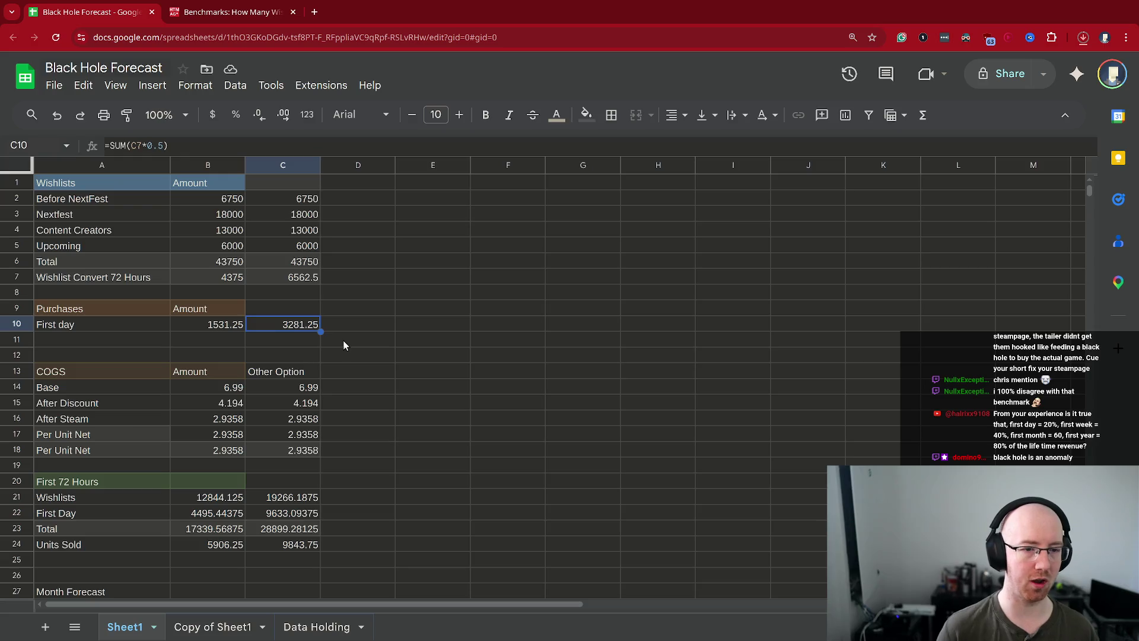
{"action": "left_click", "coordinate": [225, 393]}
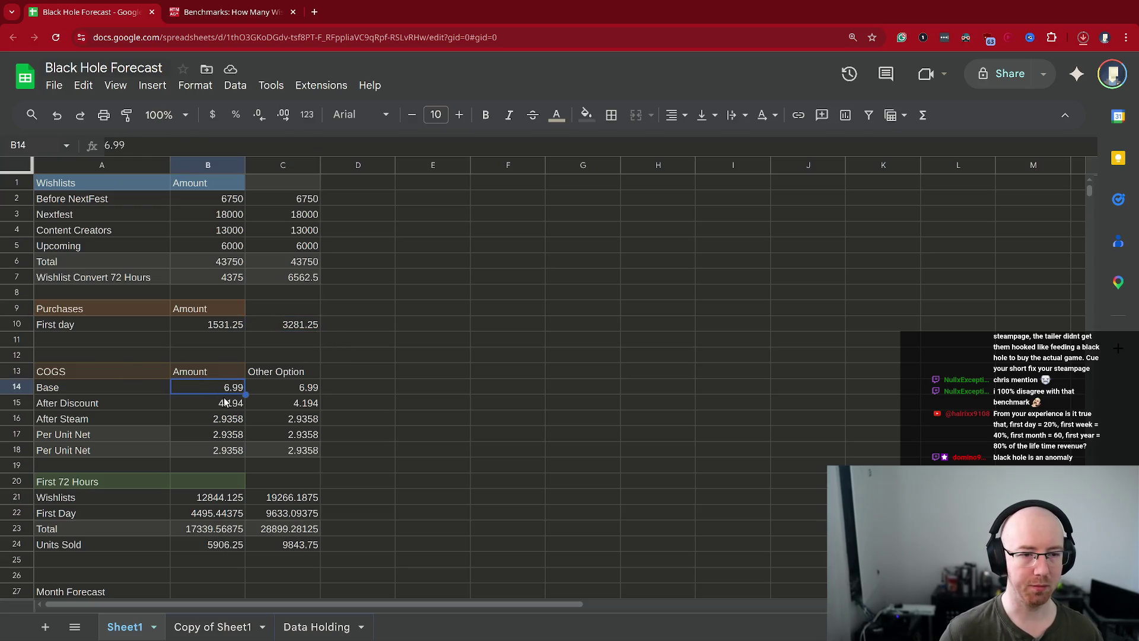
{"action": "left_click", "coordinate": [226, 404]}
{"action": "left_click", "coordinate": [225, 421]}
{"action": "left_click", "coordinate": [225, 438]}
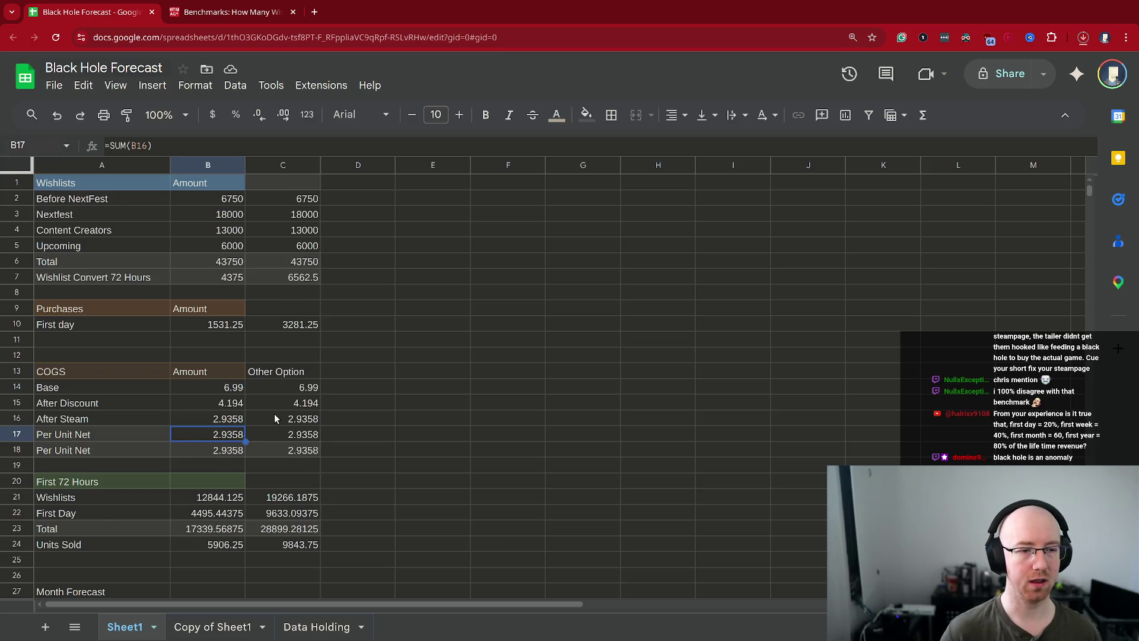
{"action": "scroll", "coordinate": [275, 417], "scroll_direction": "down", "scroll_amount": 2}
{"action": "scroll", "coordinate": [353, 411], "scroll_direction": "down", "scroll_amount": 2}
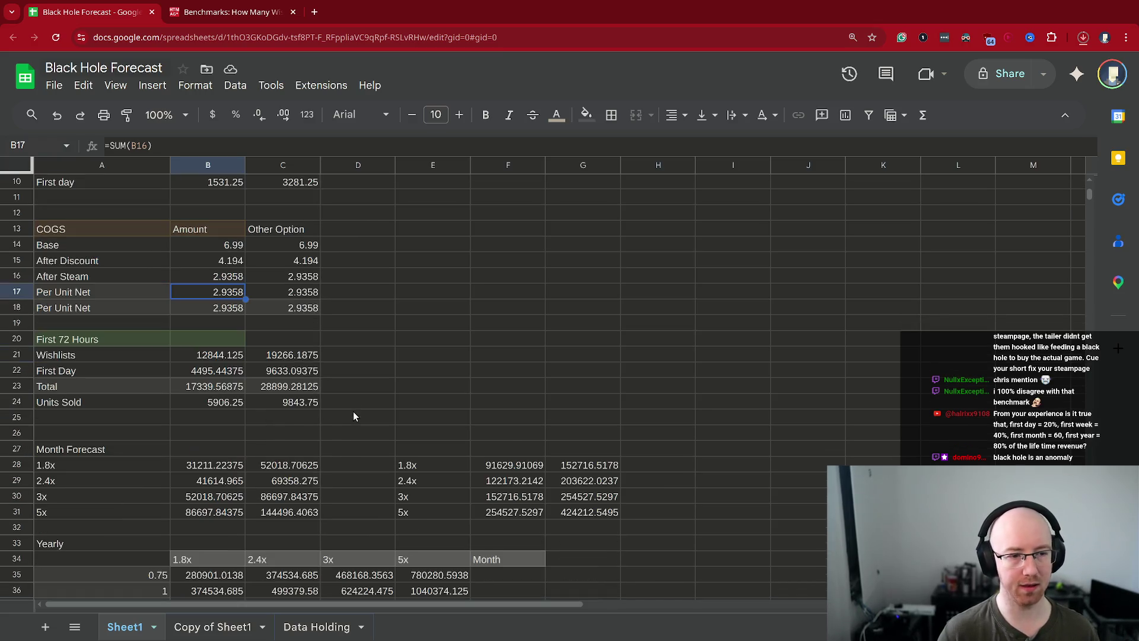
{"action": "left_click", "coordinate": [208, 354]}
{"action": "scroll", "coordinate": [237, 321], "scroll_direction": "up", "scroll_amount": 2}
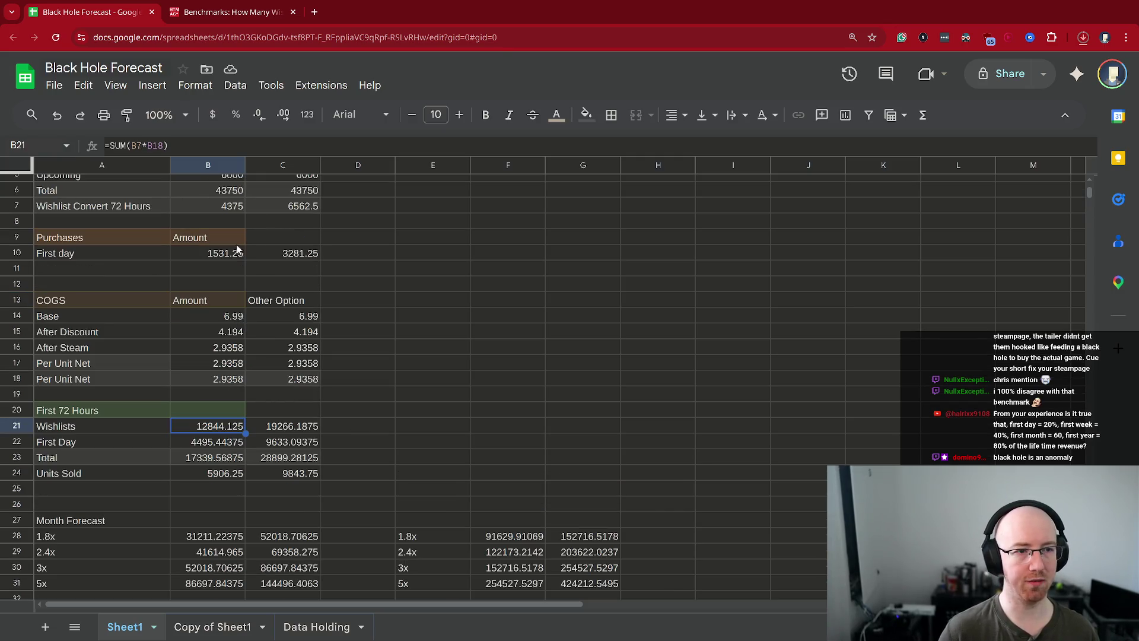
{"action": "scroll", "coordinate": [273, 482], "scroll_direction": "down", "scroll_amount": 2}
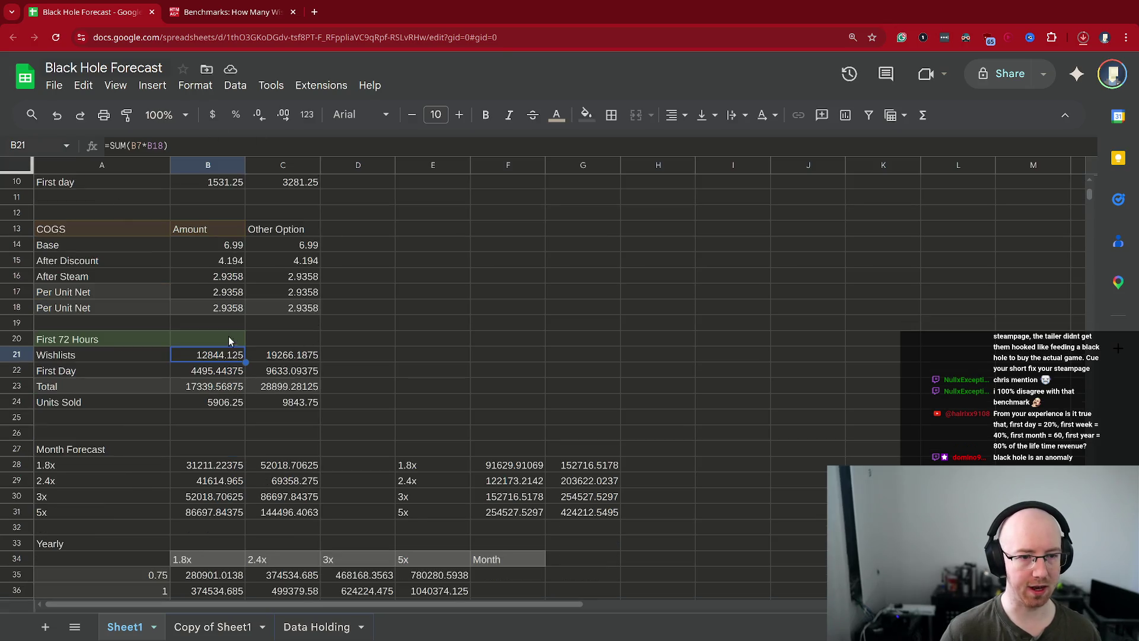
{"action": "left_click", "coordinate": [232, 369]}
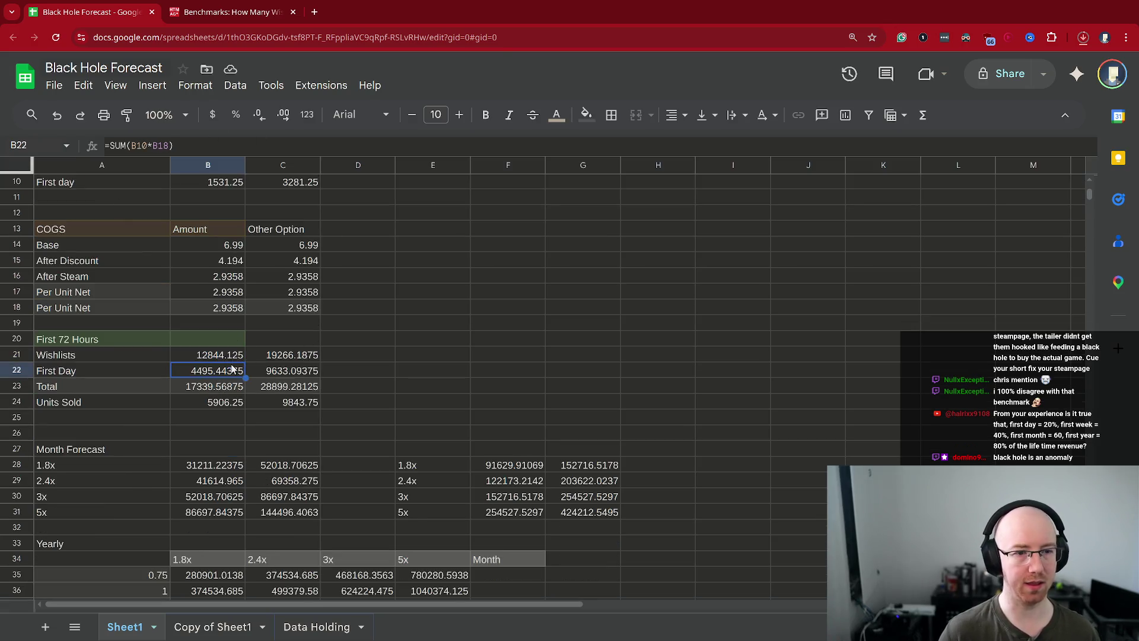
{"action": "left_click", "coordinate": [209, 389]}
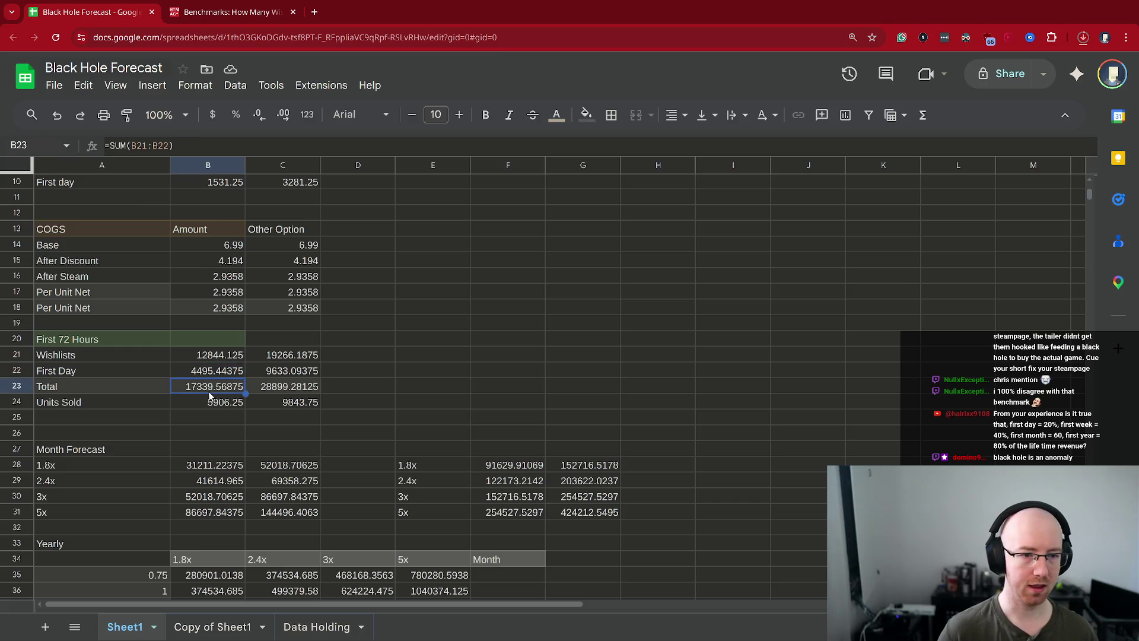
{"action": "left_click", "coordinate": [220, 400]}
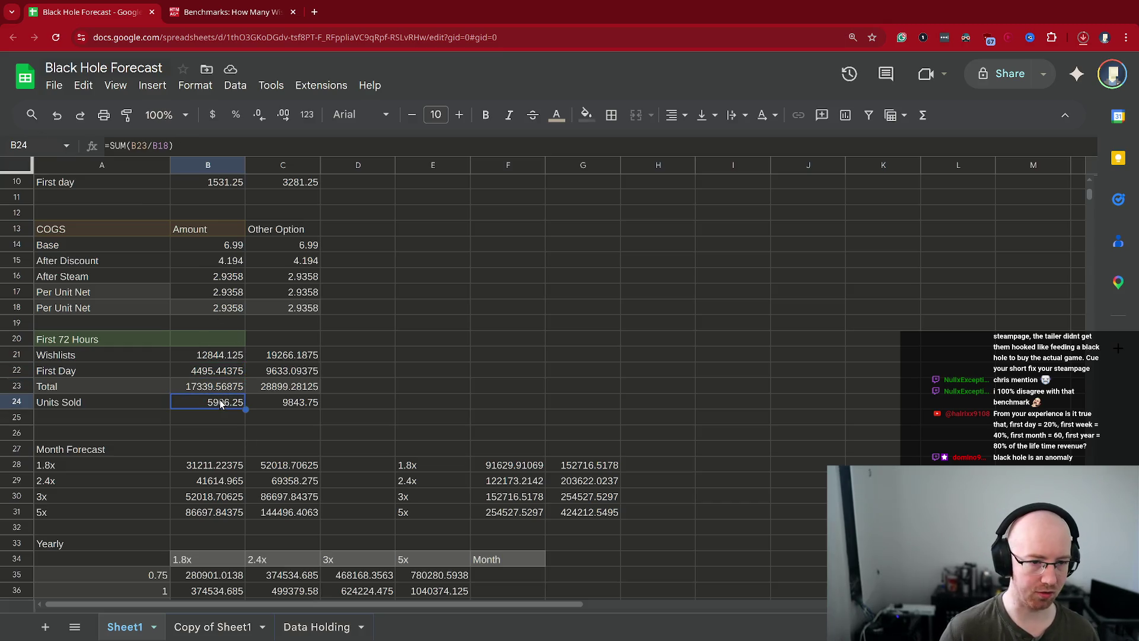
{"action": "scroll", "coordinate": [267, 317], "scroll_direction": "up", "scroll_amount": 3}
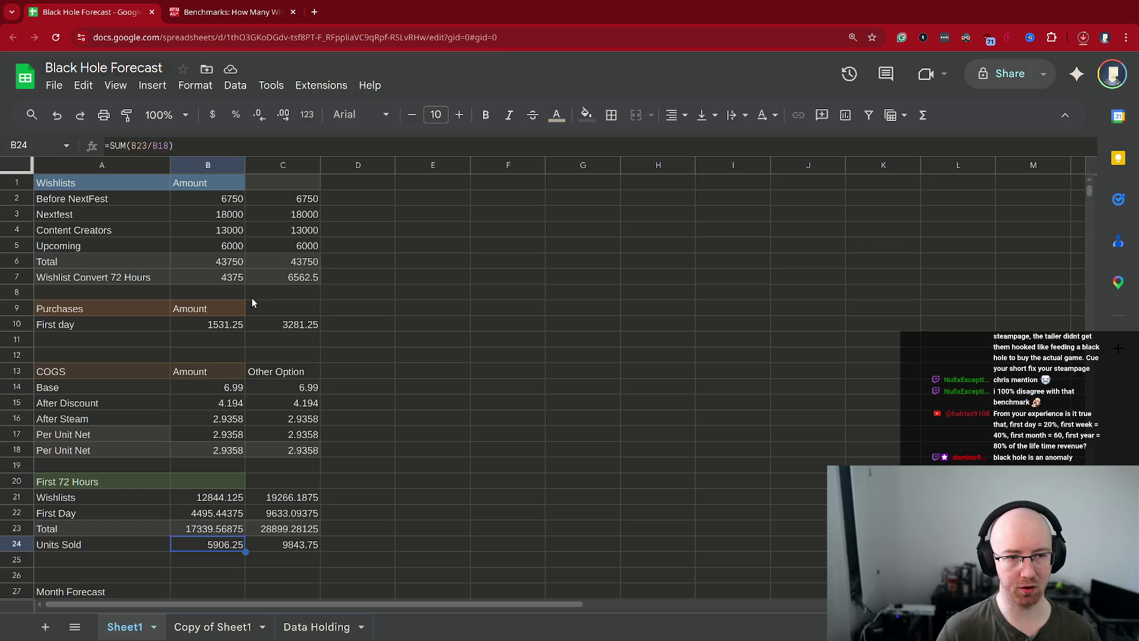
{"action": "scroll", "coordinate": [265, 304], "scroll_direction": "down", "scroll_amount": 3}
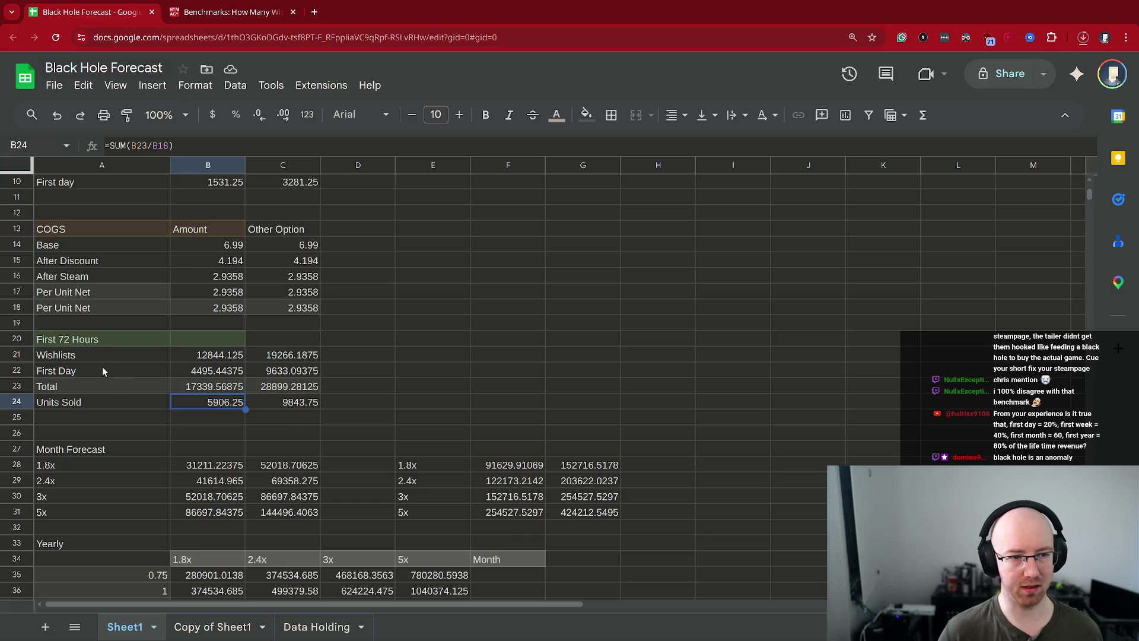
- Enter 16500 in D24 beside Units Sold, then delete it again
{"action": "left_click", "coordinate": [287, 406]}
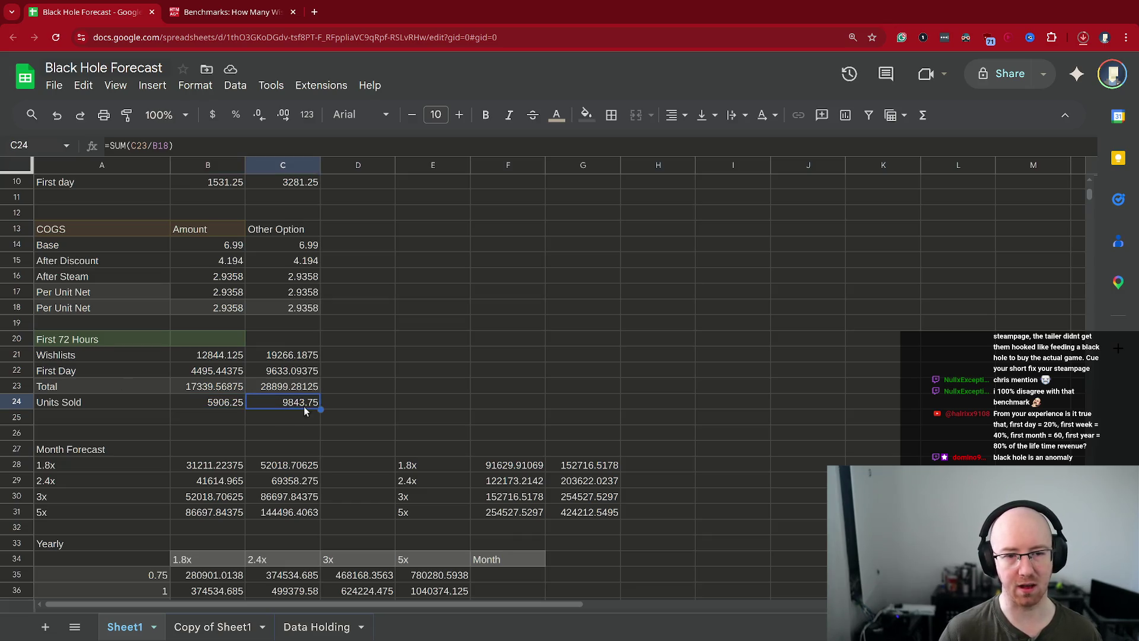
{"action": "left_click", "coordinate": [344, 400]}
{"action": "type", "text": "16500"}
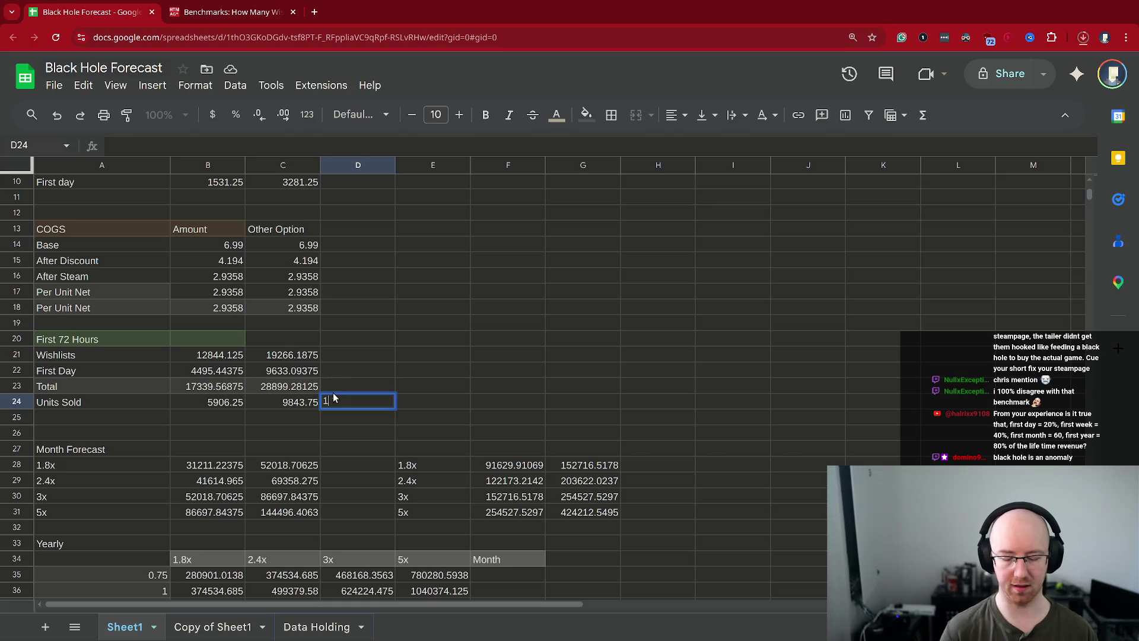
{"action": "key", "text": "Return"}
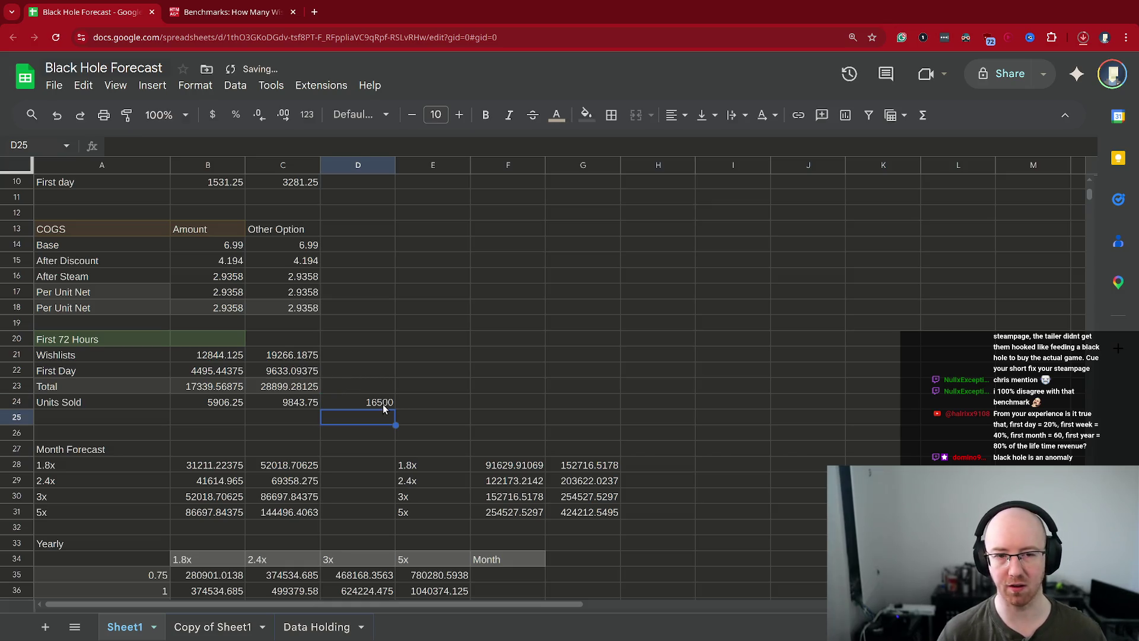
{"action": "left_click", "coordinate": [382, 404]}
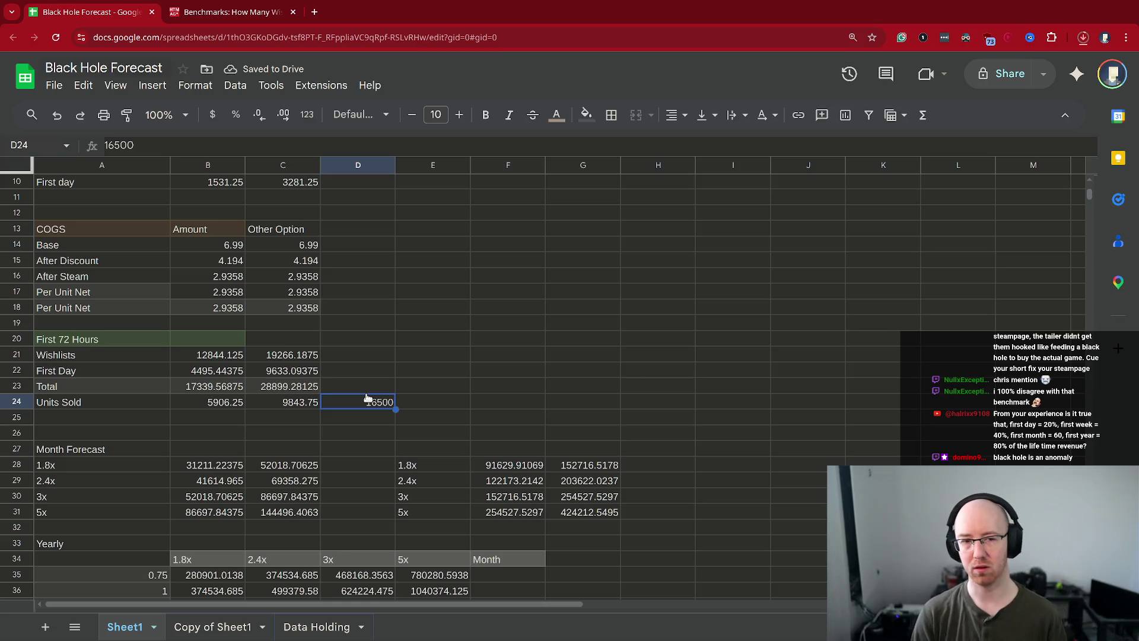
{"action": "key", "text": "Delete"}
{"action": "key", "text": "Left"}
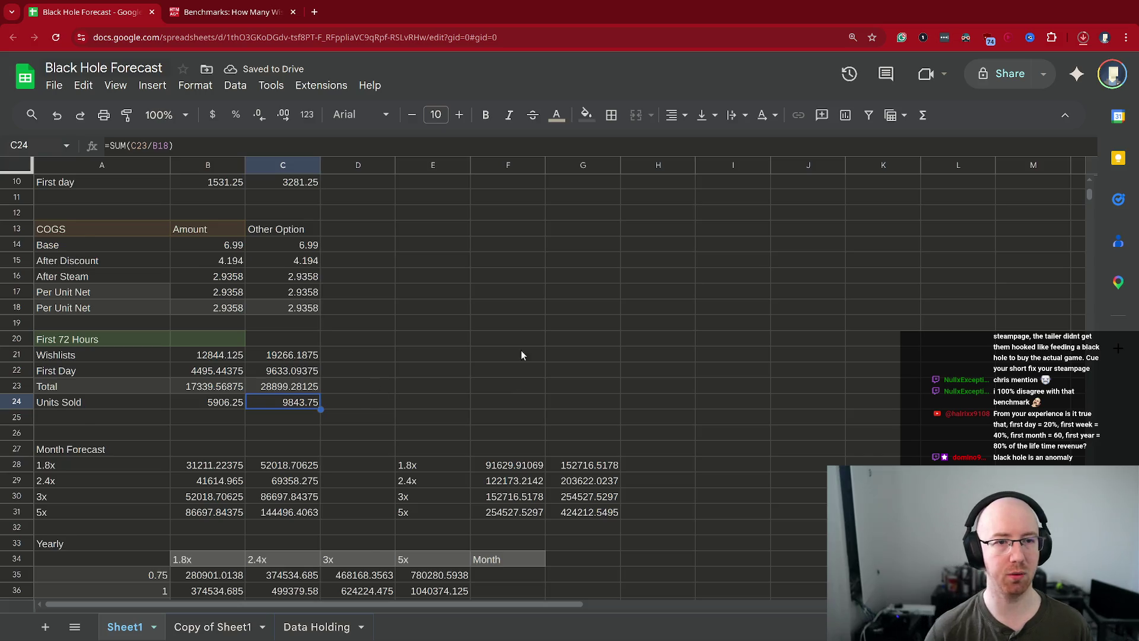
{"action": "scroll", "coordinate": [513, 320], "scroll_direction": "up", "scroll_amount": 3}
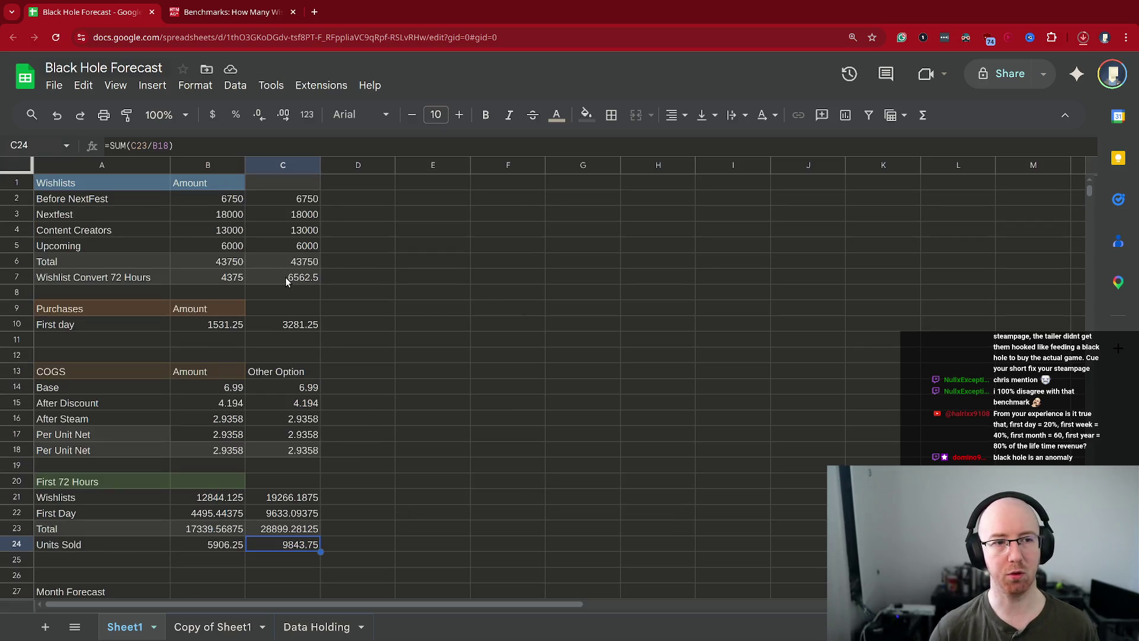
{"action": "left_click", "coordinate": [303, 266]}
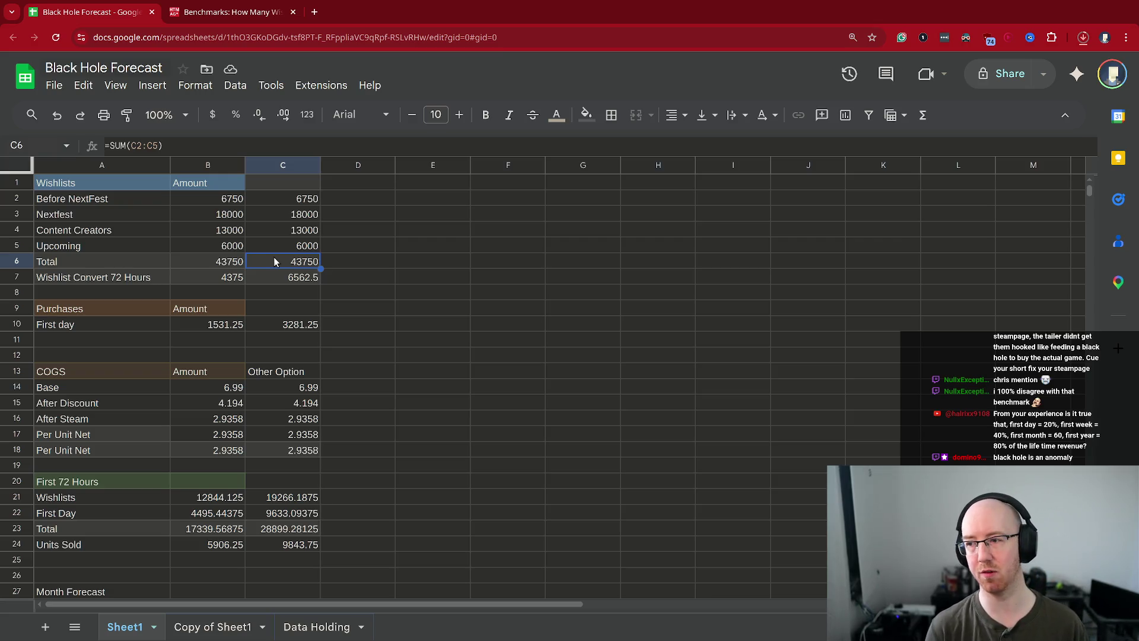
{"action": "scroll", "coordinate": [414, 325], "scroll_direction": "down", "scroll_amount": 3}
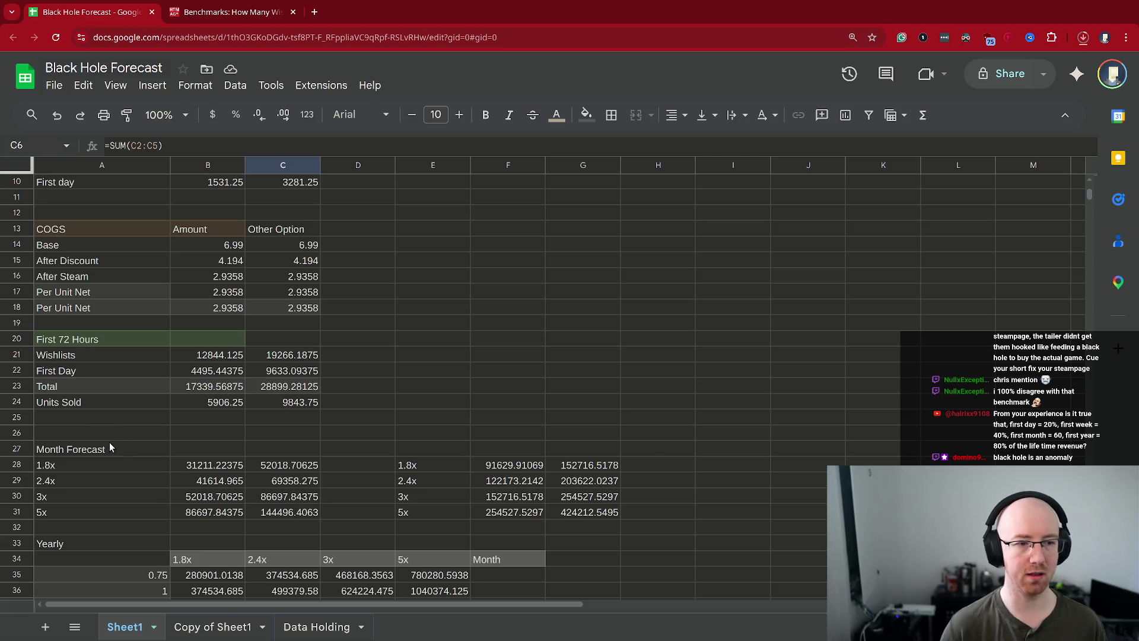
{"action": "left_click", "coordinate": [69, 337]}
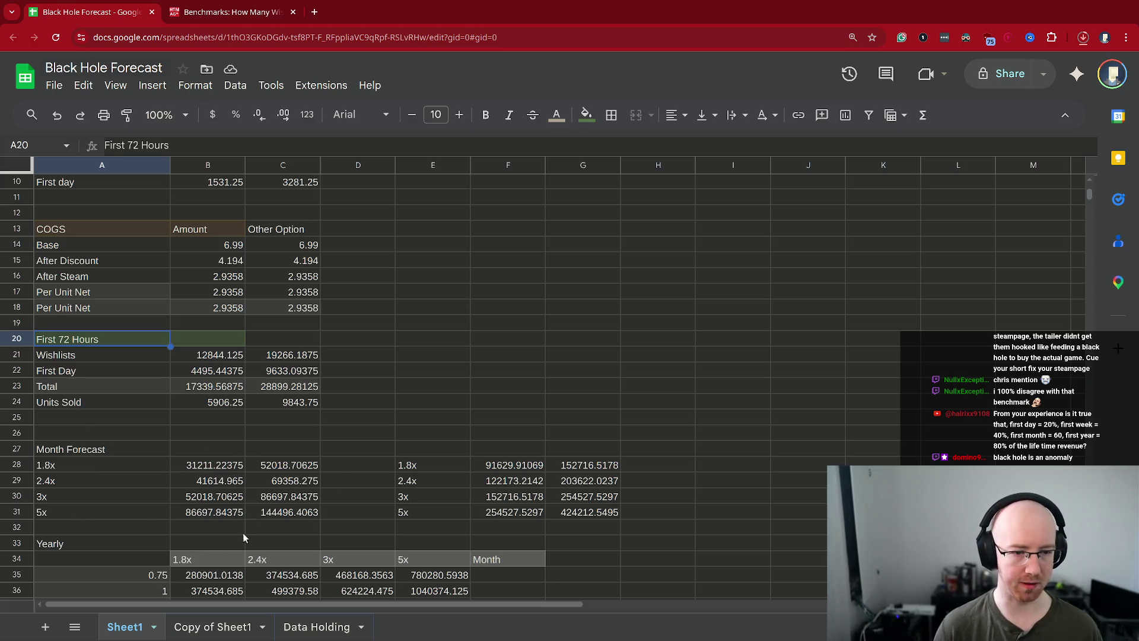
{"action": "left_click", "coordinate": [270, 511]}
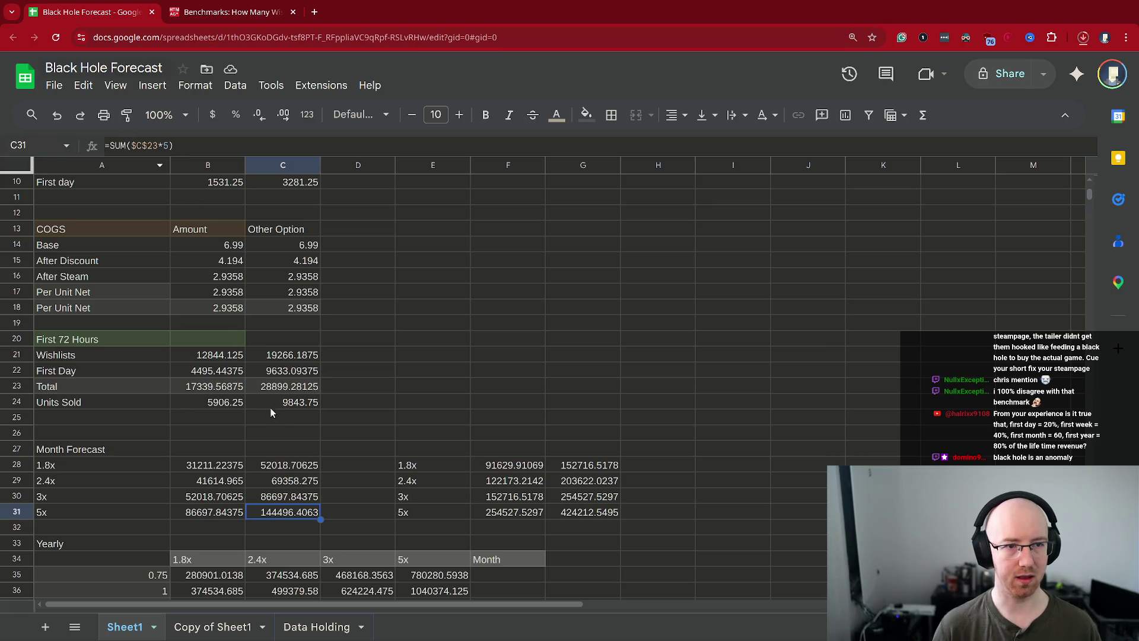
{"action": "left_click", "coordinate": [299, 464]}
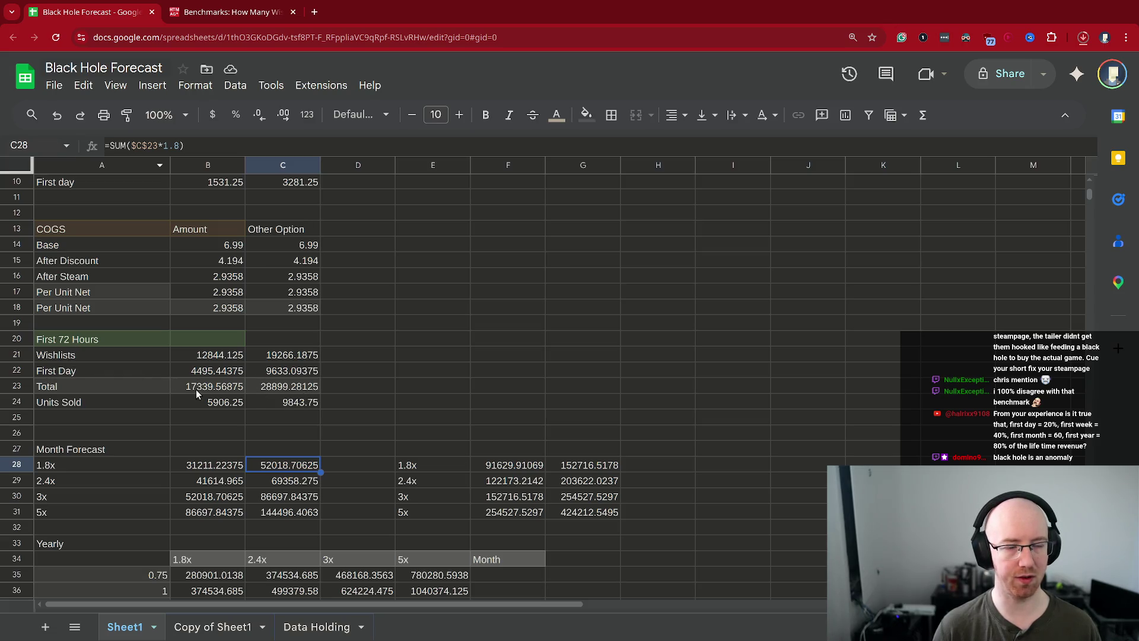
{"action": "left_click", "coordinate": [276, 385]}
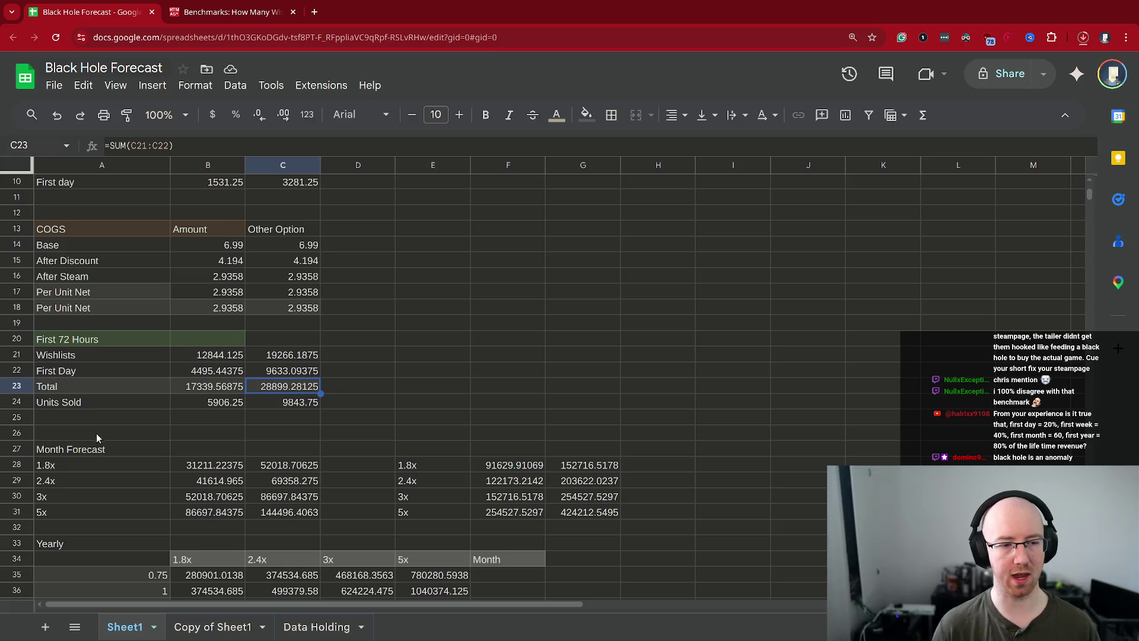
{"action": "left_click", "coordinate": [53, 469]}
{"action": "left_click", "coordinate": [54, 486]}
{"action": "left_click_drag", "start_coordinate": [53, 498], "coordinate": [61, 468]}
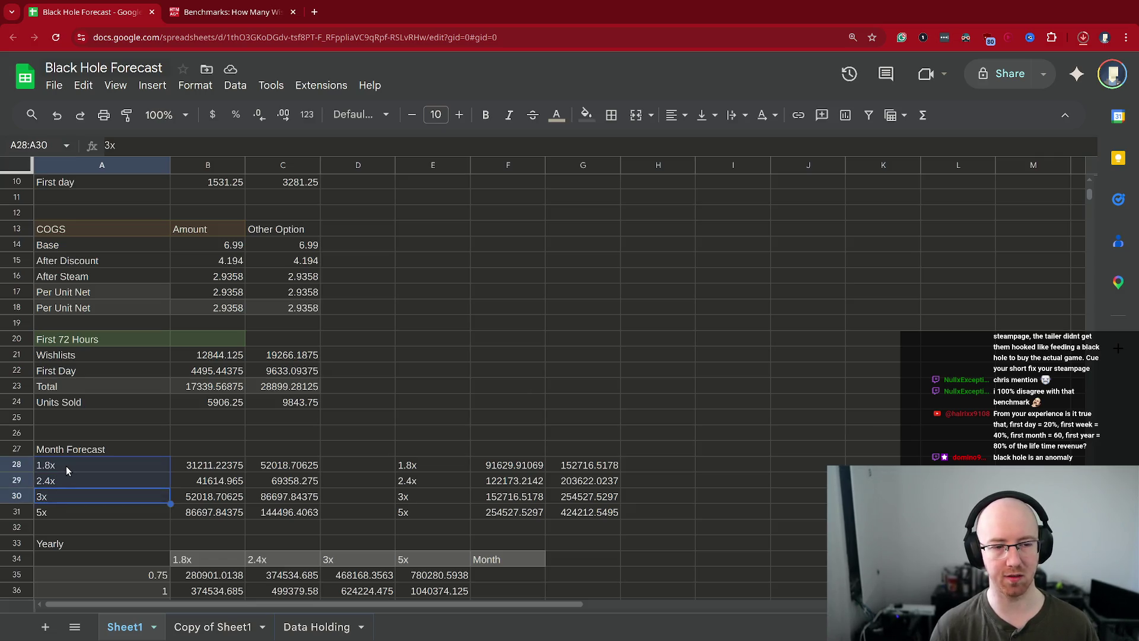
{"action": "left_click_drag", "start_coordinate": [268, 501], "coordinate": [279, 464]}
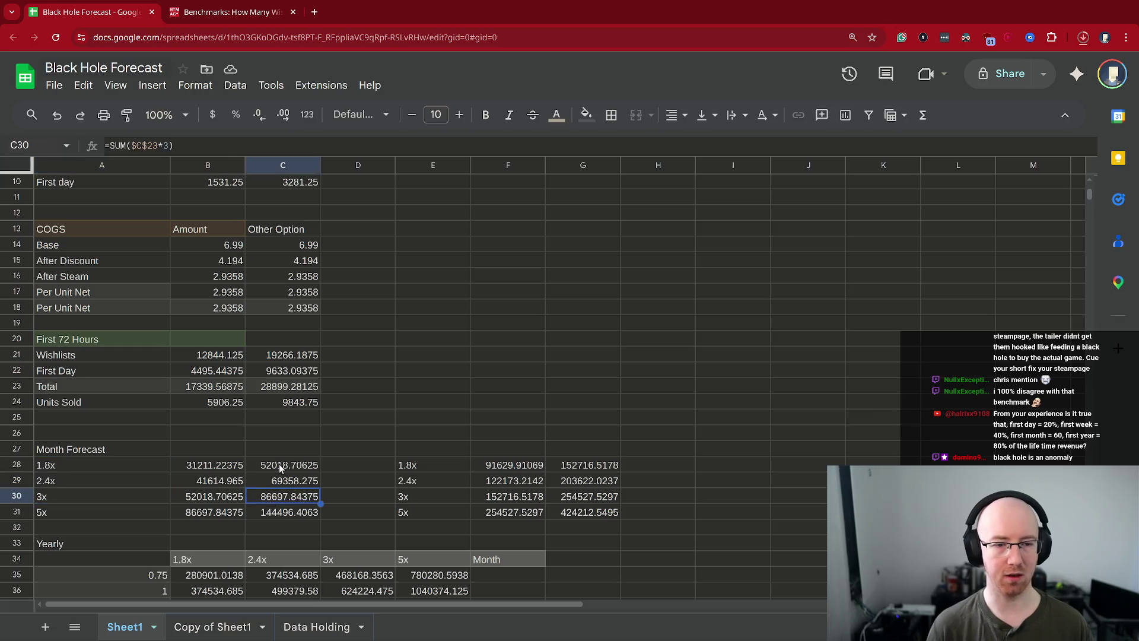
{"action": "left_click", "coordinate": [56, 512]}
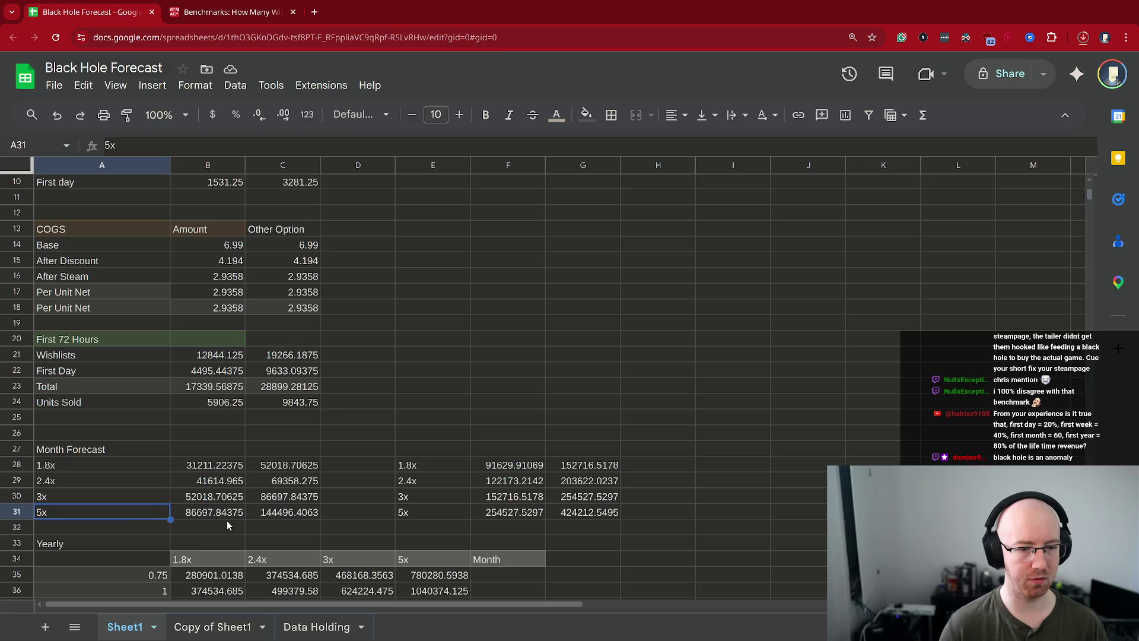
{"action": "left_click", "coordinate": [264, 513]}
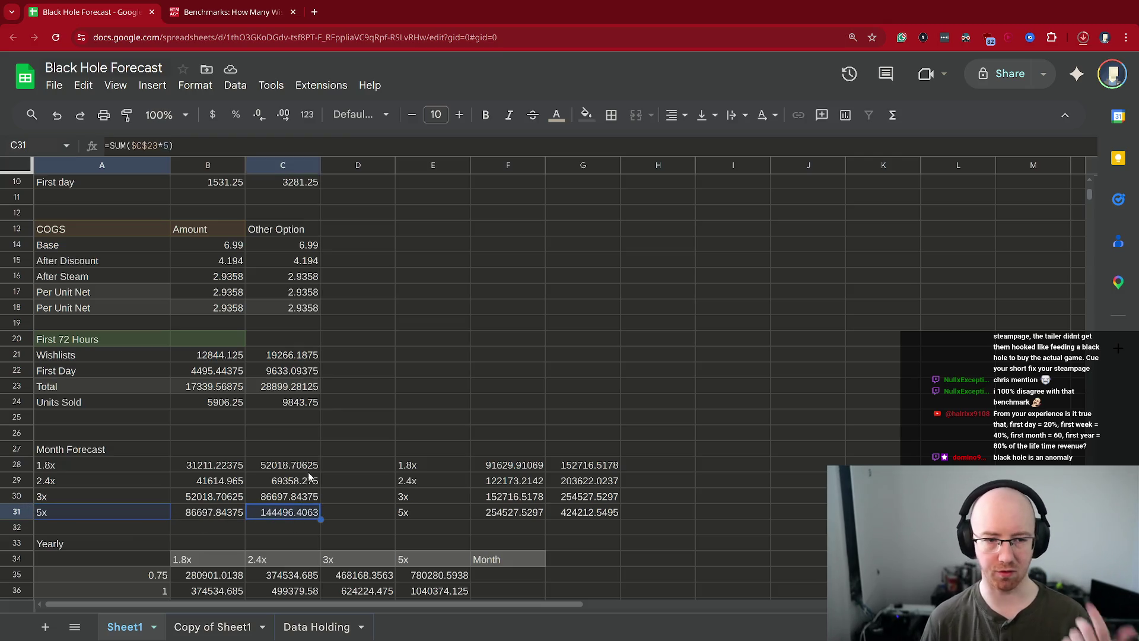
{"action": "scroll", "coordinate": [308, 472], "scroll_direction": "down", "scroll_amount": 3}
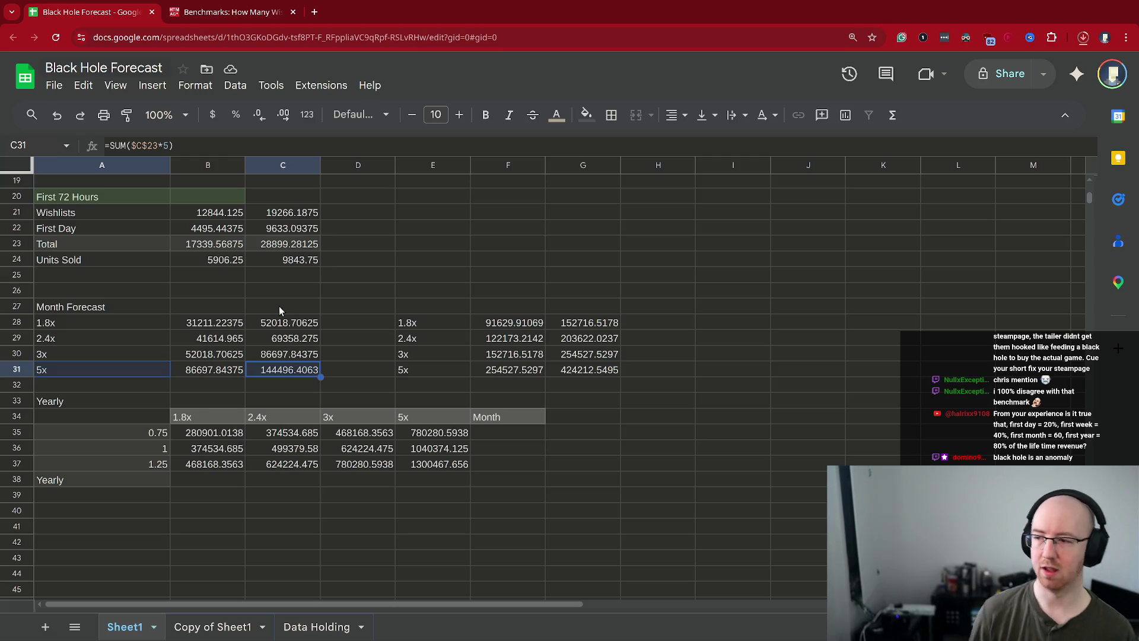
{"action": "scroll", "coordinate": [184, 323], "scroll_direction": "up", "scroll_amount": 6}
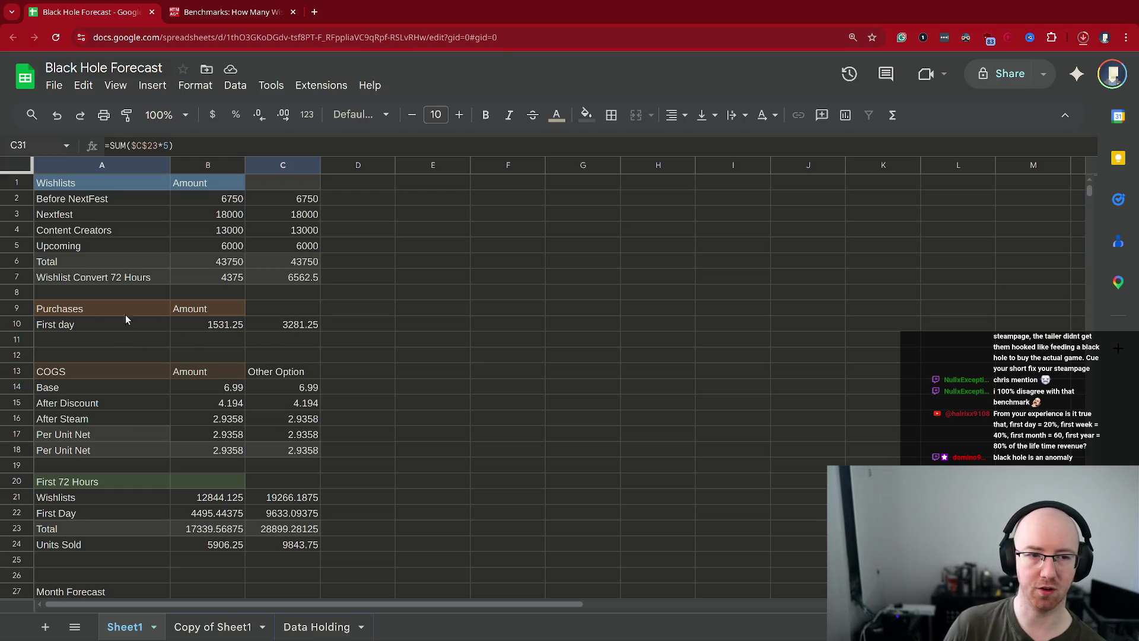
- Select the First 72 Hours table, then try 16,500 in D24 and undo it
{"action": "left_click_drag", "start_coordinate": [98, 487], "coordinate": [288, 546]}
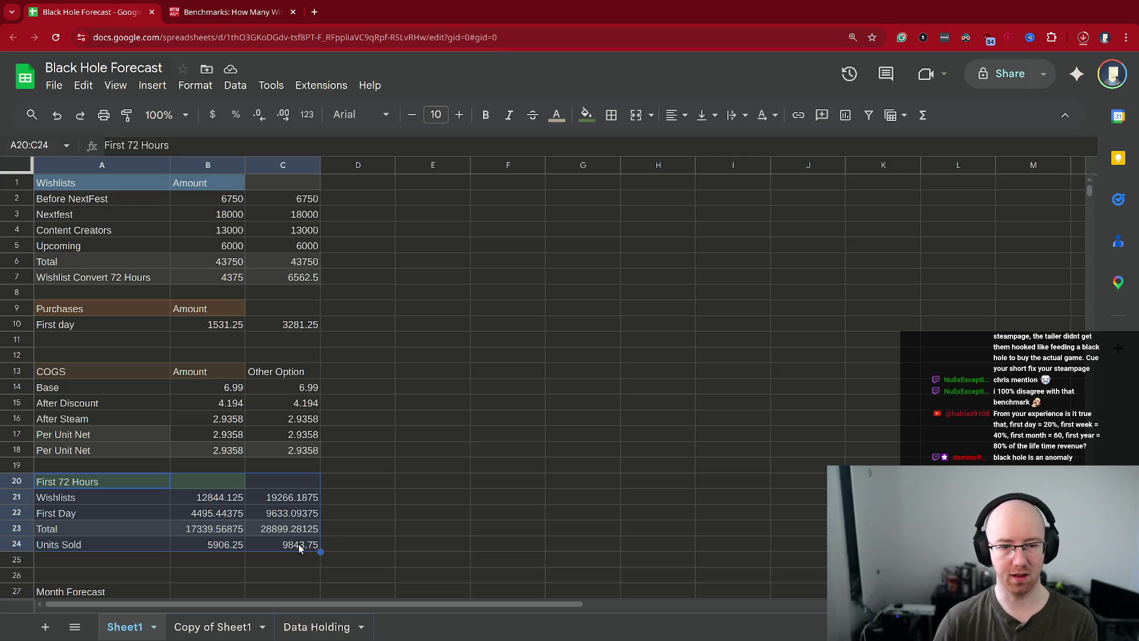
{"action": "left_click", "coordinate": [366, 544]}
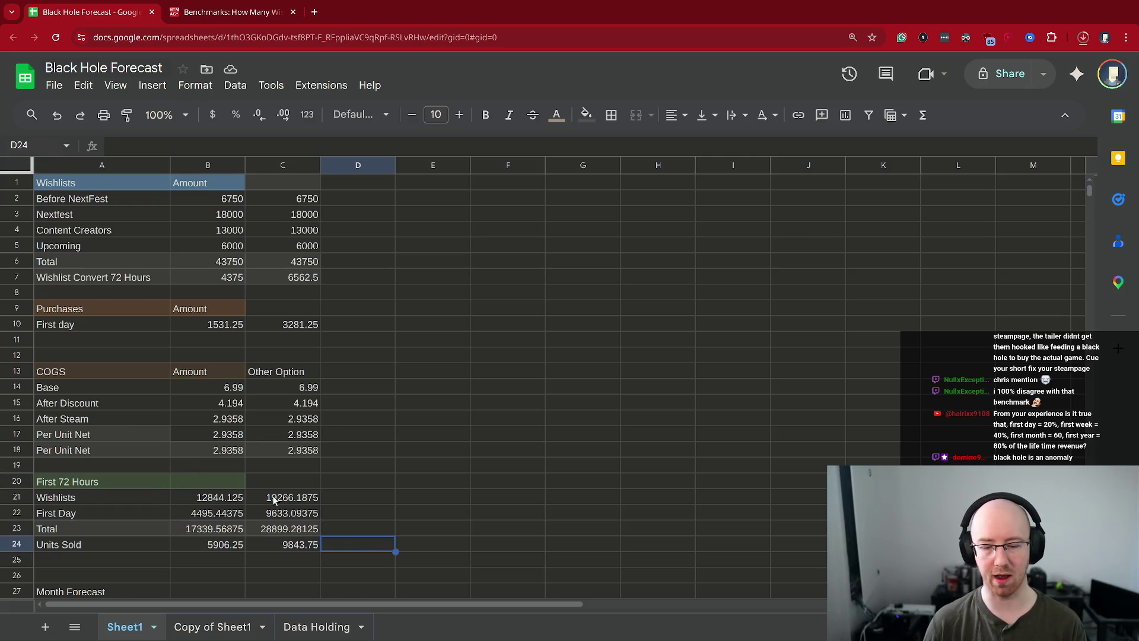
{"action": "type", "text": "16,500"}
{"action": "key", "text": "Return"}
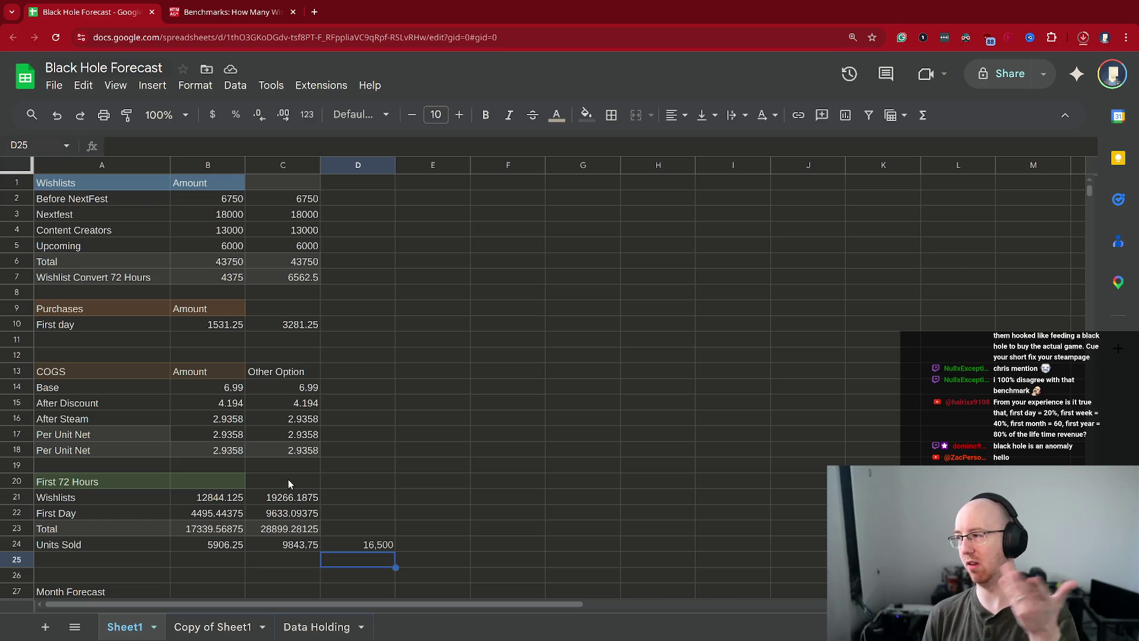
{"action": "key", "text": "ctrl+z"}
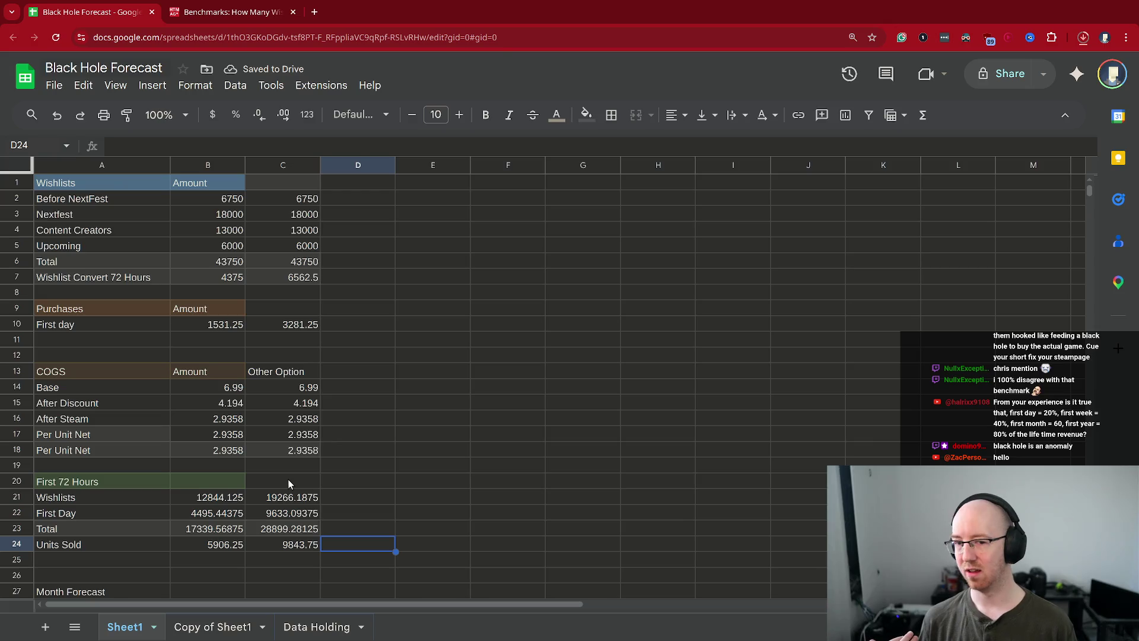
- Enter 590 in D24, clear it, and settle on 250 instead
{"action": "left_click", "coordinate": [236, 549]}
{"action": "left_click", "coordinate": [388, 549]}
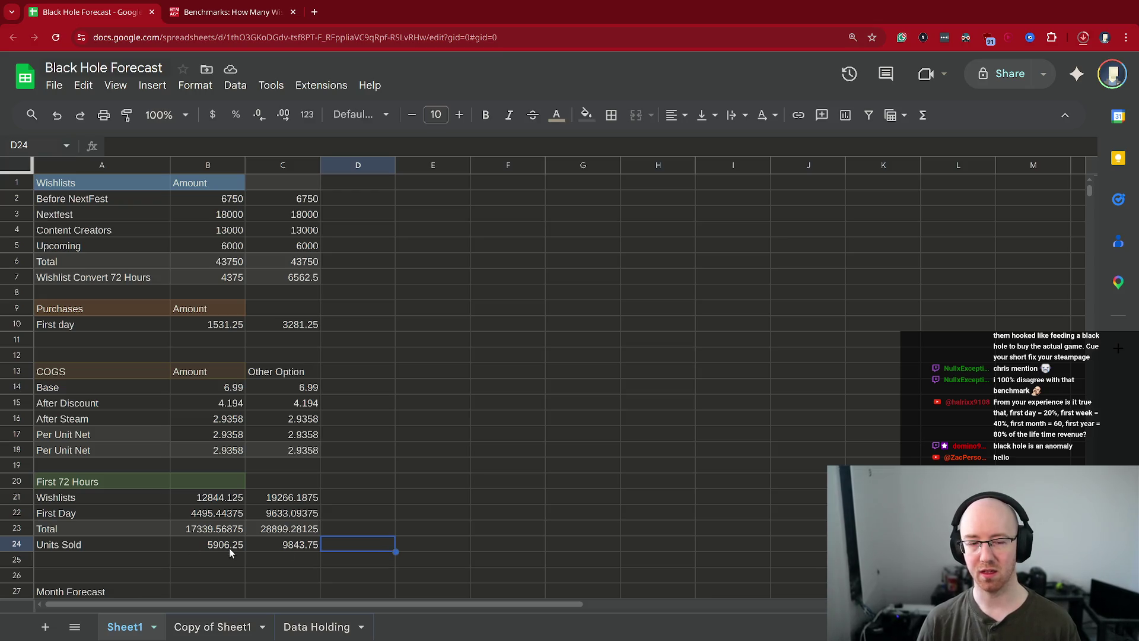
{"action": "type", "text": "590"}
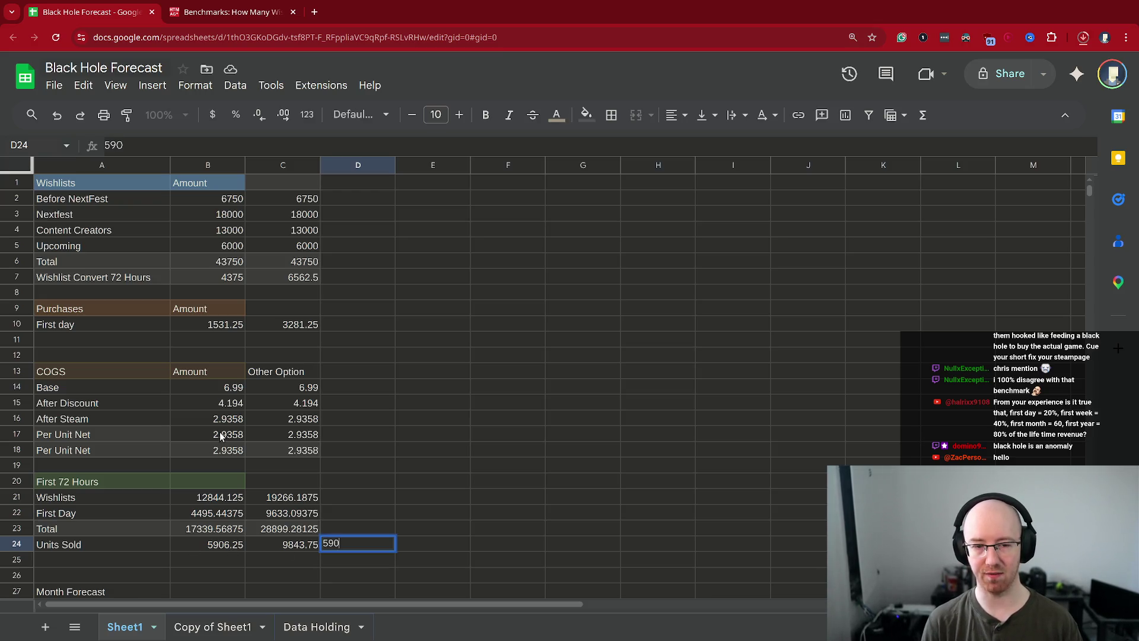
{"action": "key", "text": "Return"}
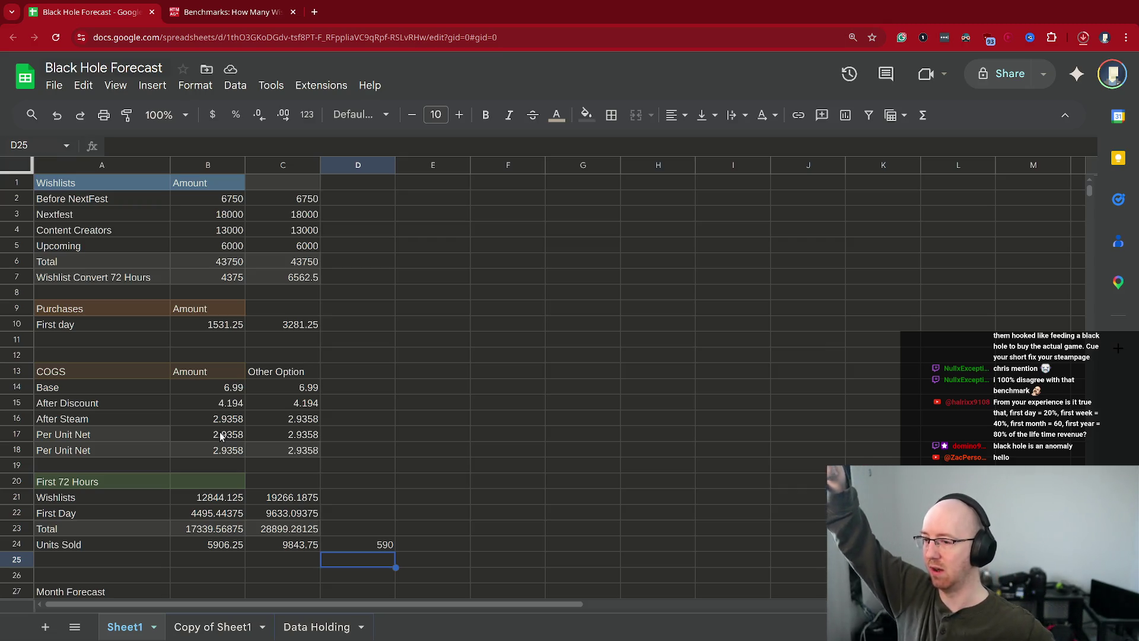
{"action": "key", "text": "Up"}
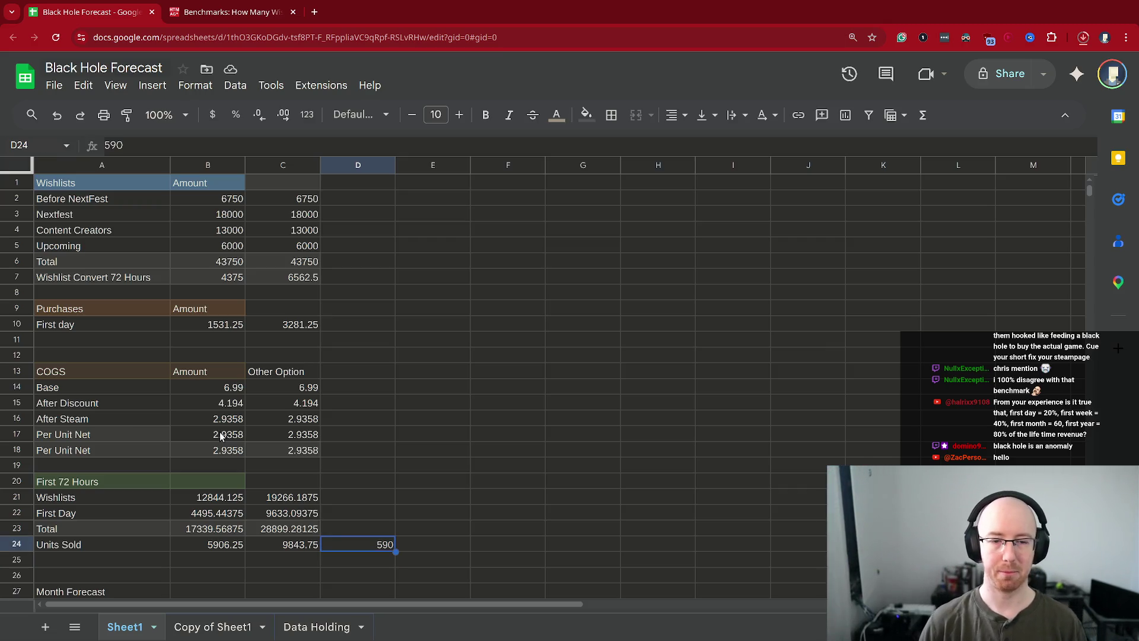
{"action": "key", "text": "Delete"}
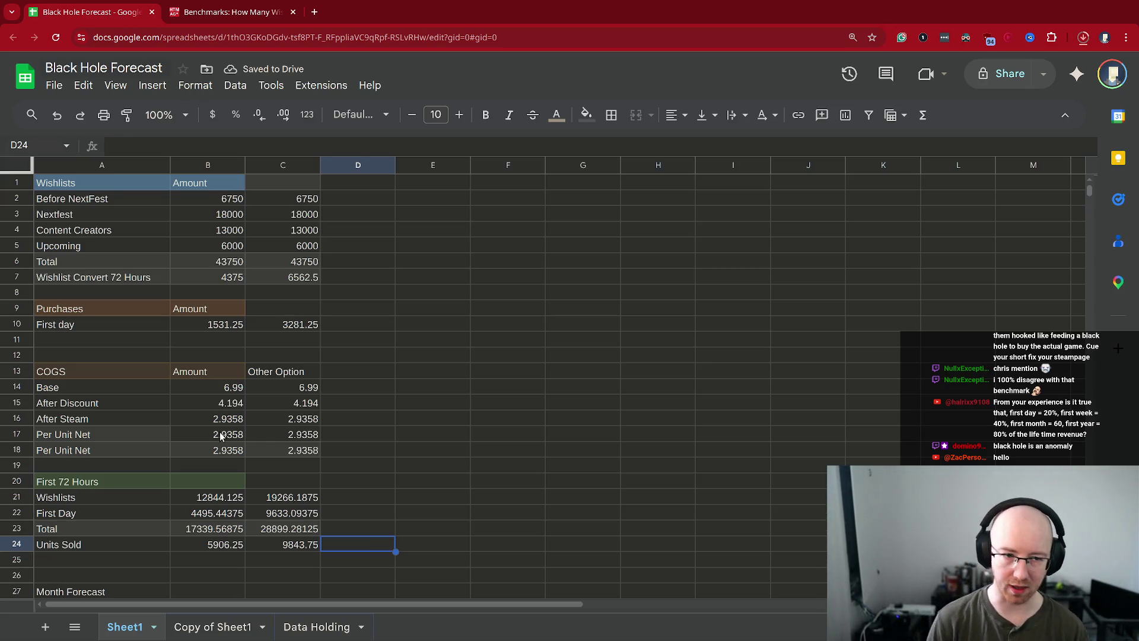
{"action": "type", "text": "250"}
{"action": "key", "text": "Return"}
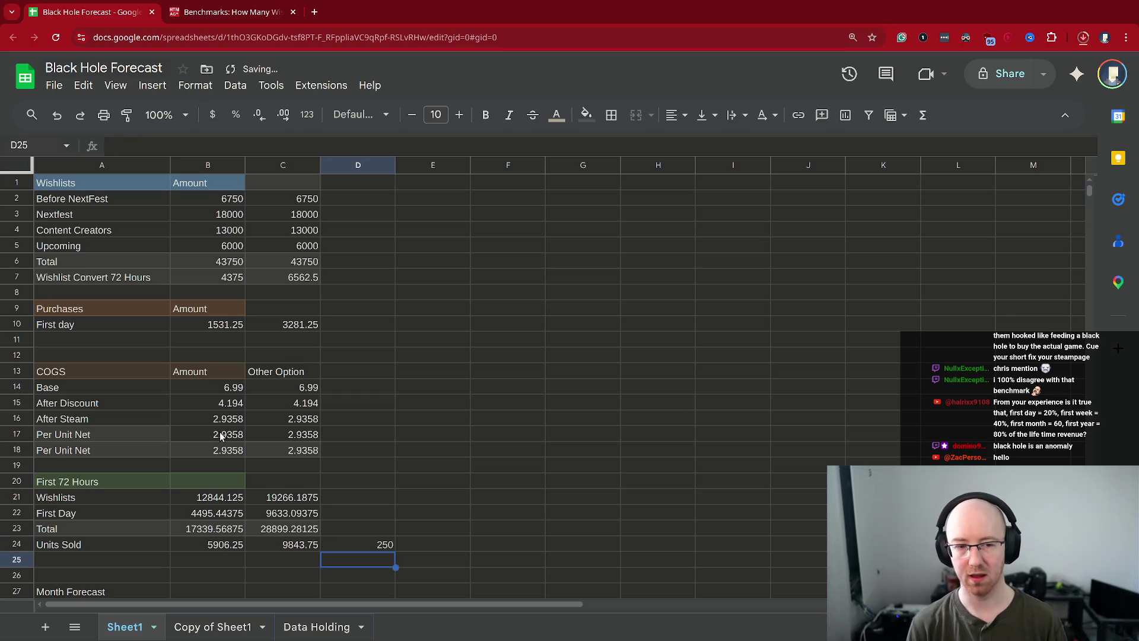
{"action": "scroll", "coordinate": [218, 418], "scroll_direction": "down", "scroll_amount": 5}
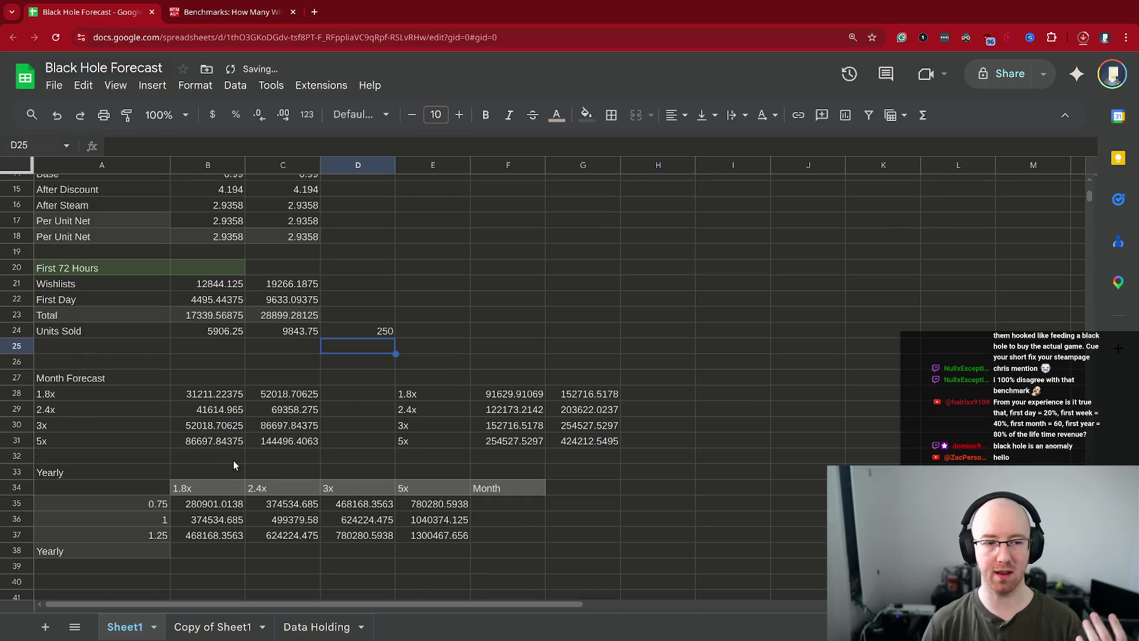
{"action": "left_click", "coordinate": [113, 403]}
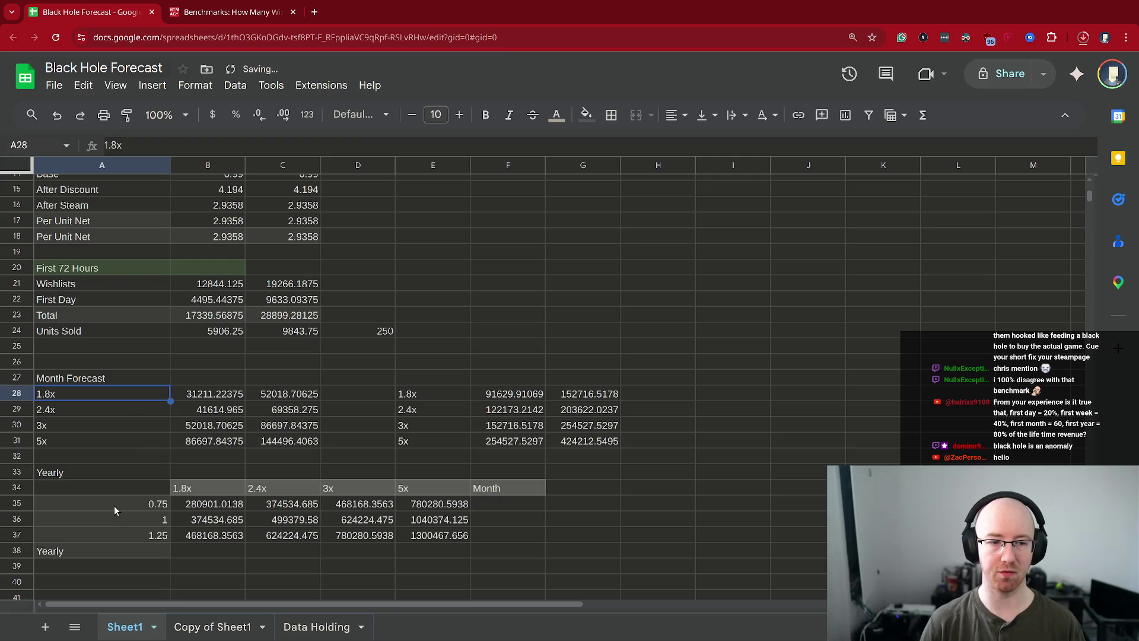
{"action": "left_click", "coordinate": [187, 488]}
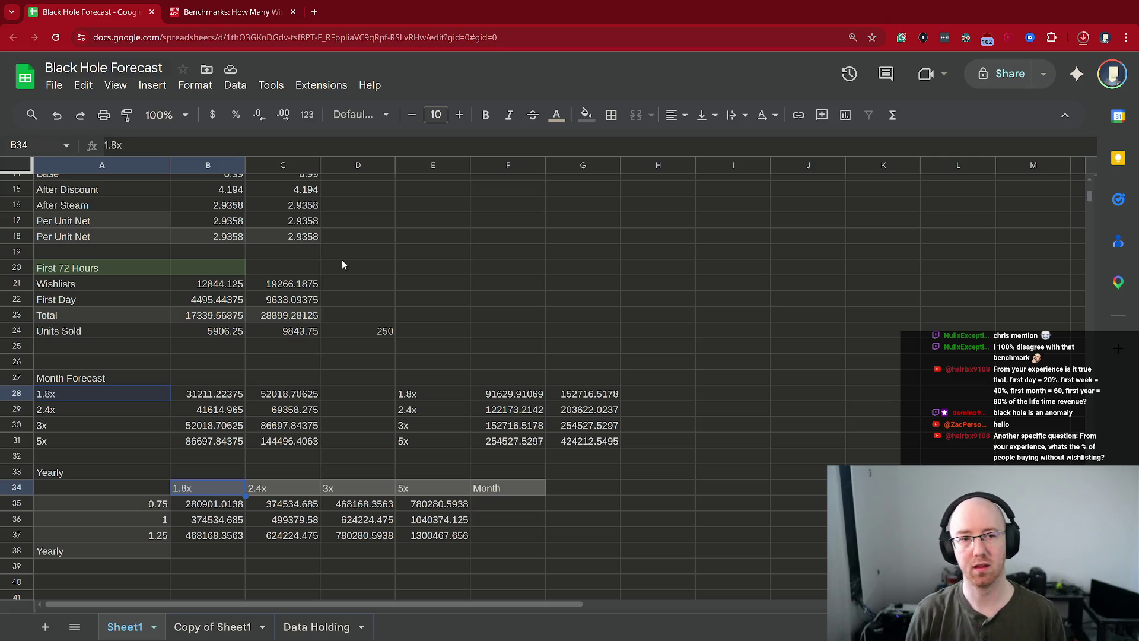
- Check the B7 formula =SUM(B6*0.1), which gives 4375 as 10% of 43750
{"action": "scroll", "coordinate": [341, 259], "scroll_direction": "up", "scroll_amount": 5}
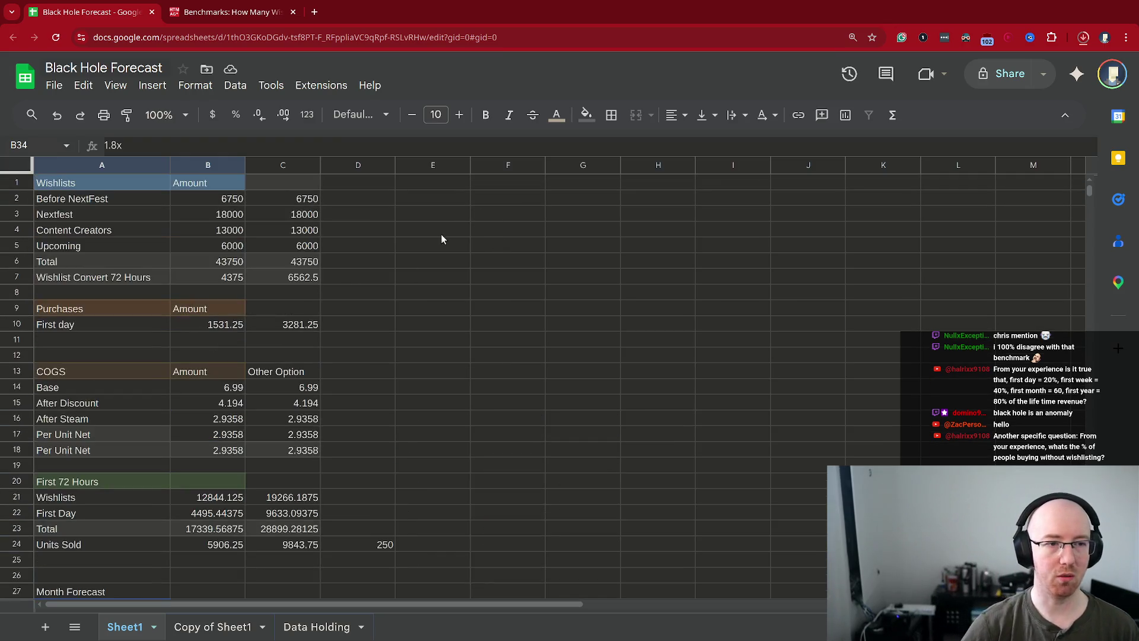
{"action": "left_click", "coordinate": [226, 279]}
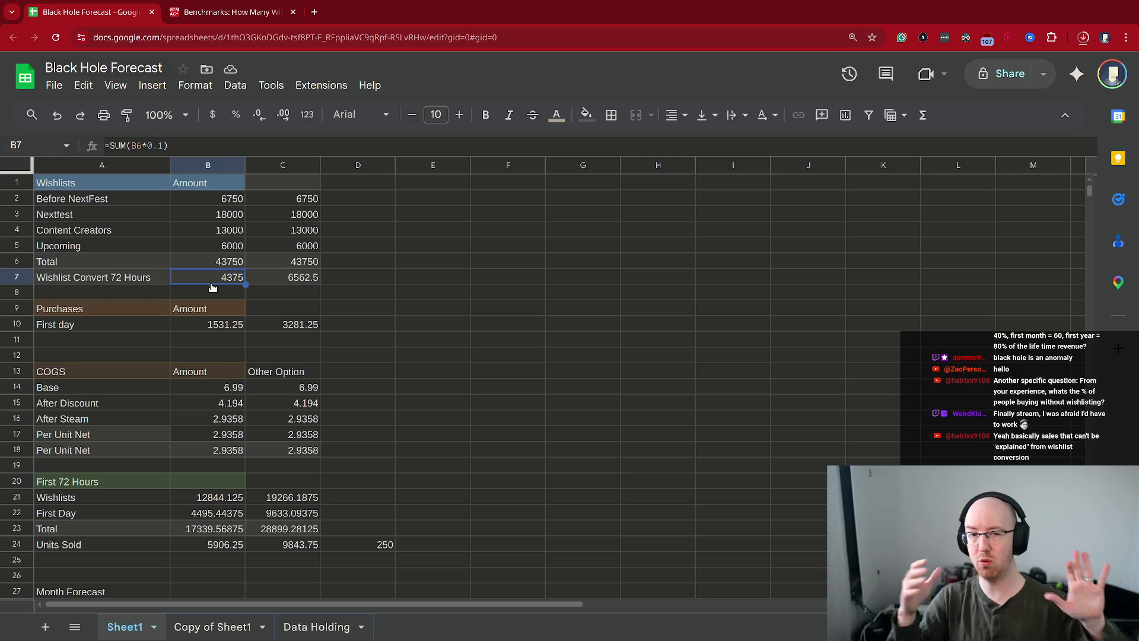
- Enter the scratch values 100, 0.05 and 5 in F4:F6
{"action": "left_click", "coordinate": [544, 234]}
{"action": "type", "text": "100"}
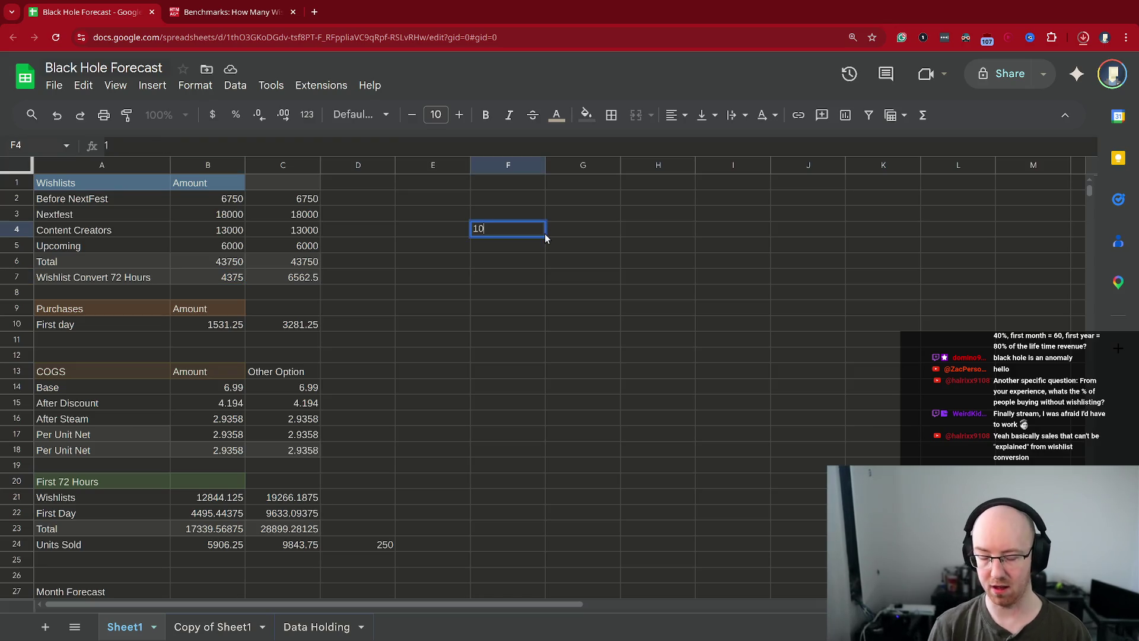
{"action": "key", "text": "Return"}
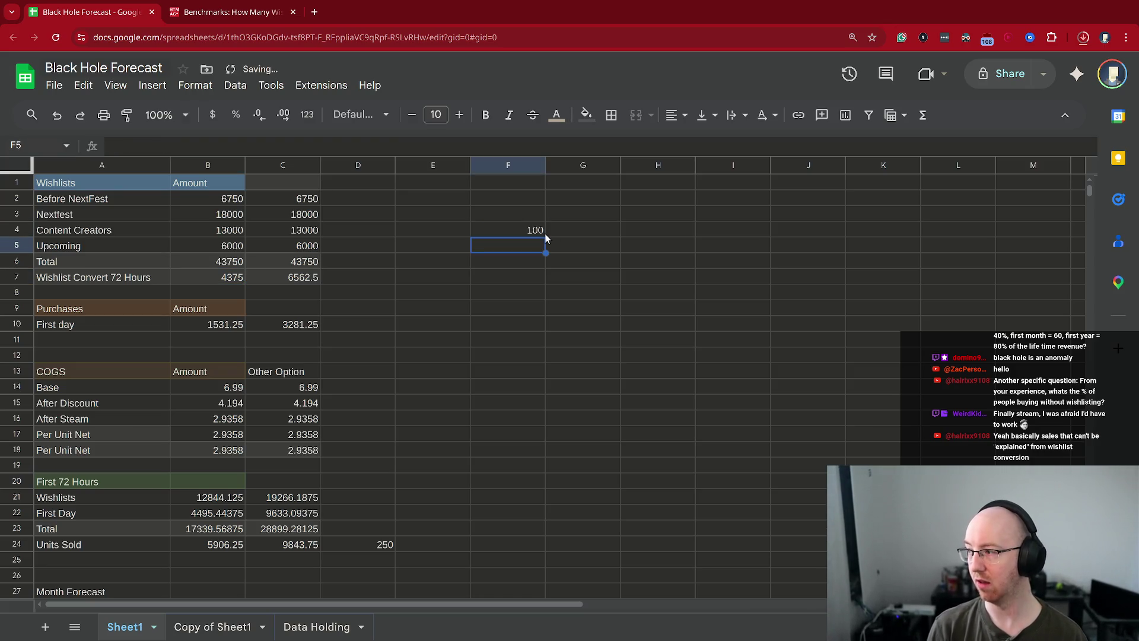
{"action": "key", "text": "Return"}
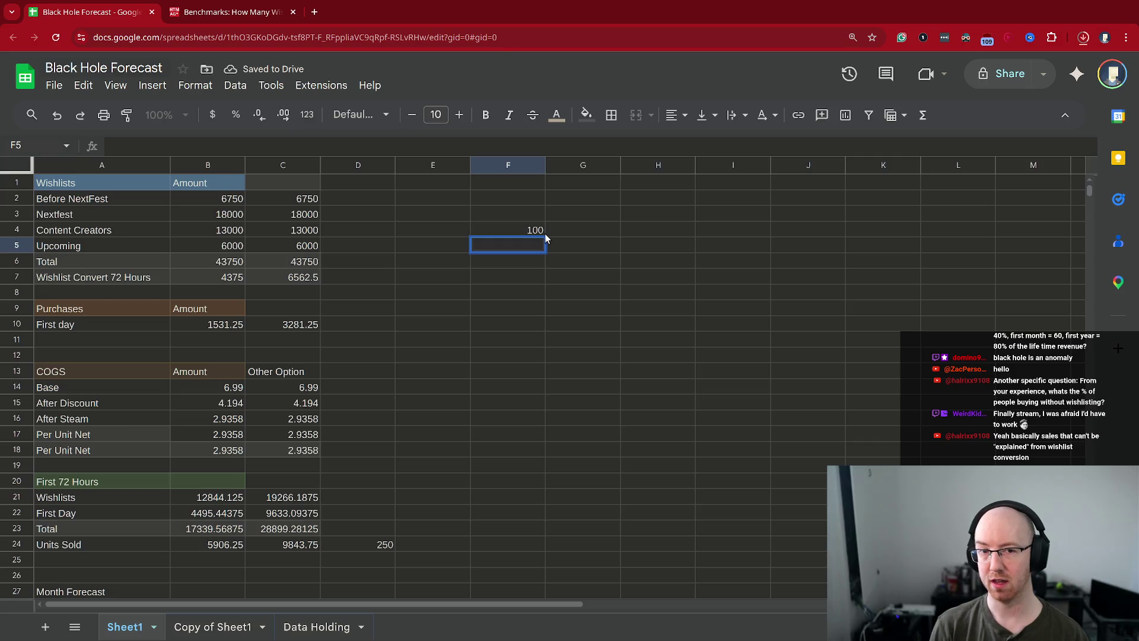
{"action": "type", "text": "0.05"}
{"action": "key", "text": "Return"}
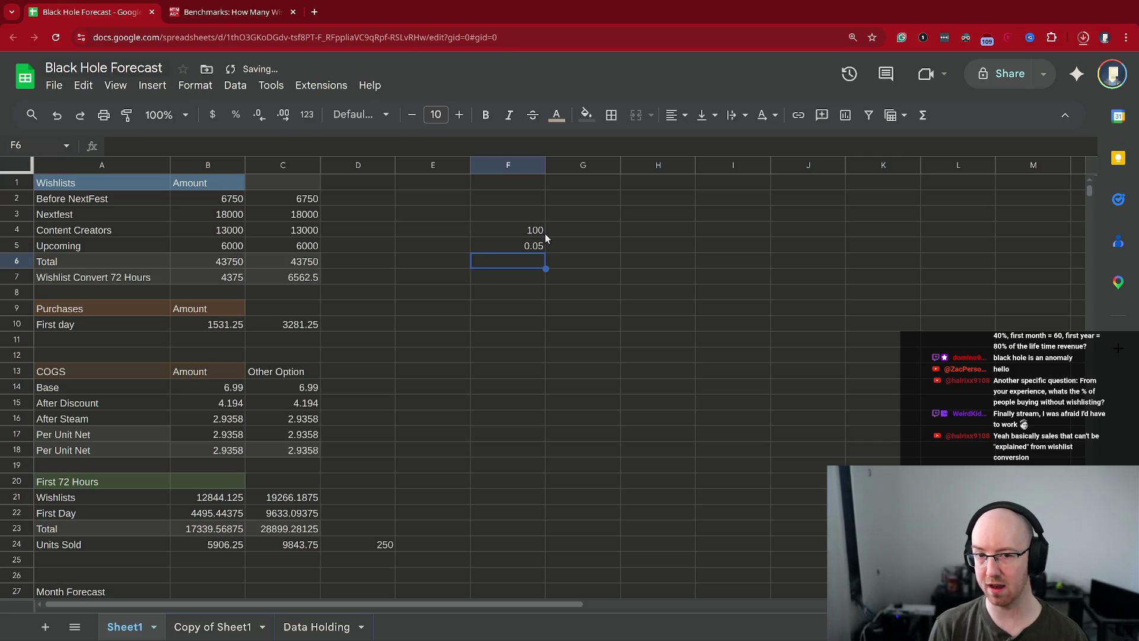
{"action": "type", "text": "5"}
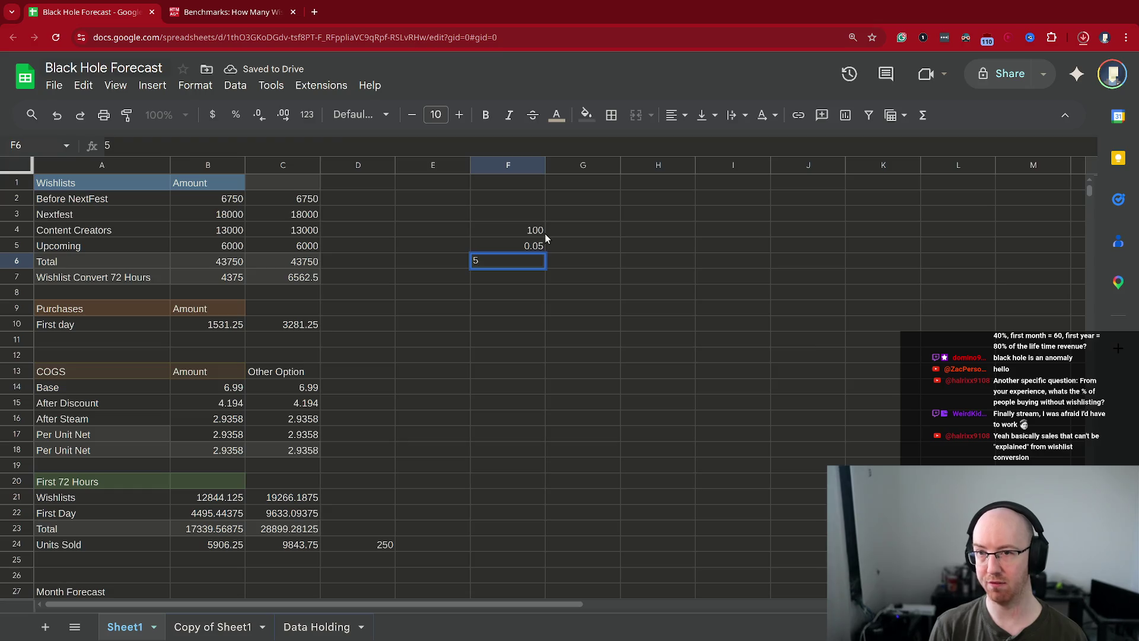
{"action": "key", "text": "Return"}
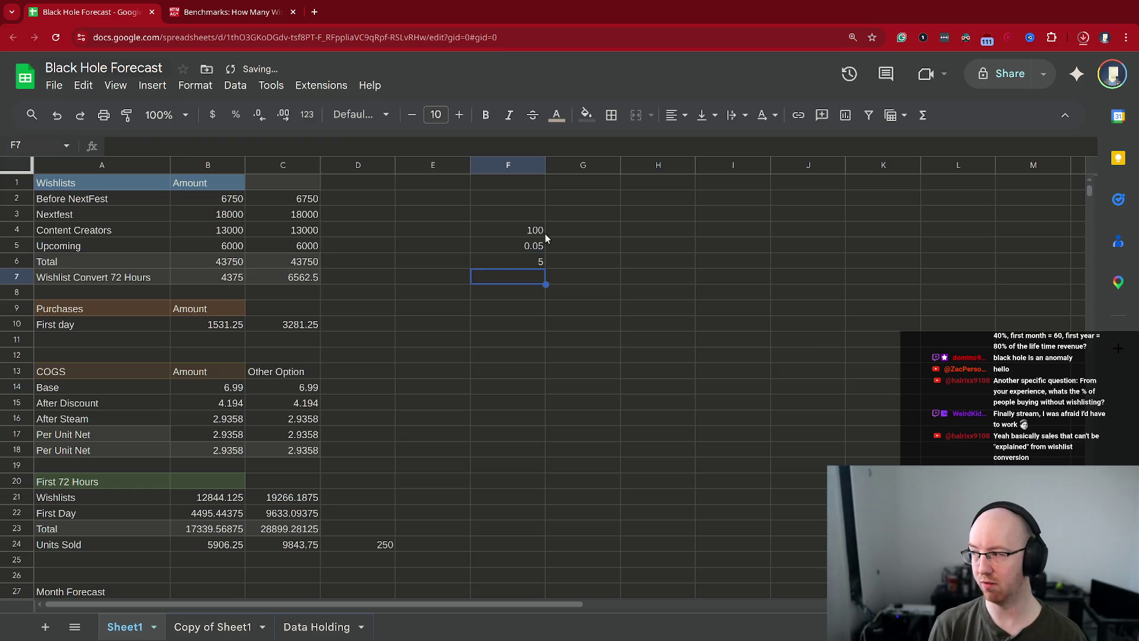
- Add ~1.5 in G6, clear the F4:G6 scratch values, and tile the spreadsheet window
{"action": "key", "text": "Up"}
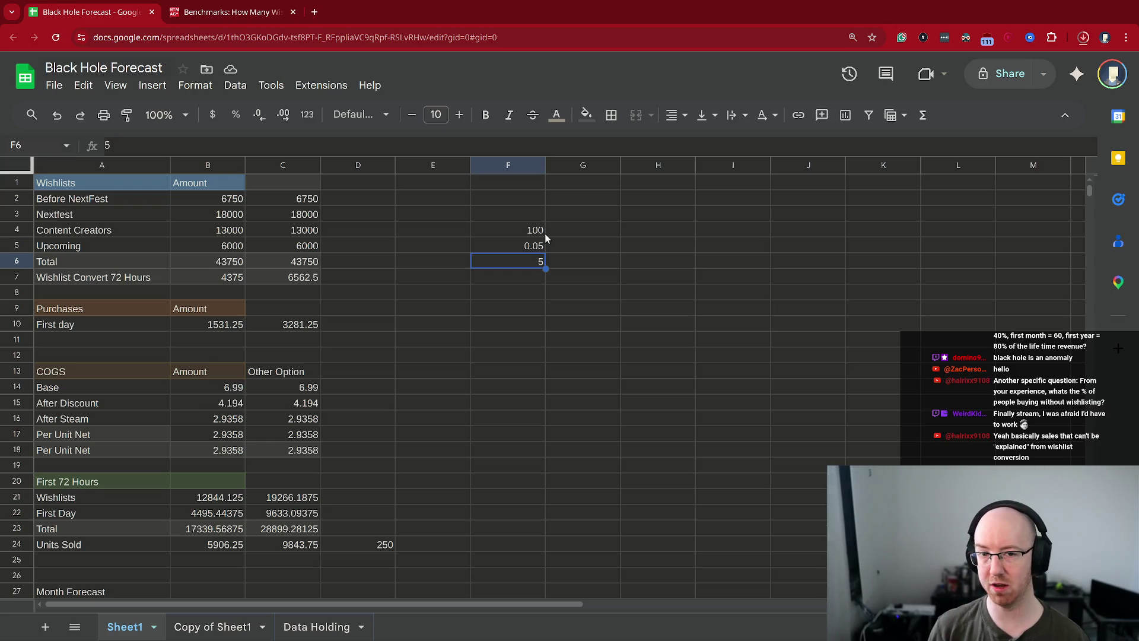
{"action": "key", "text": "Right"}
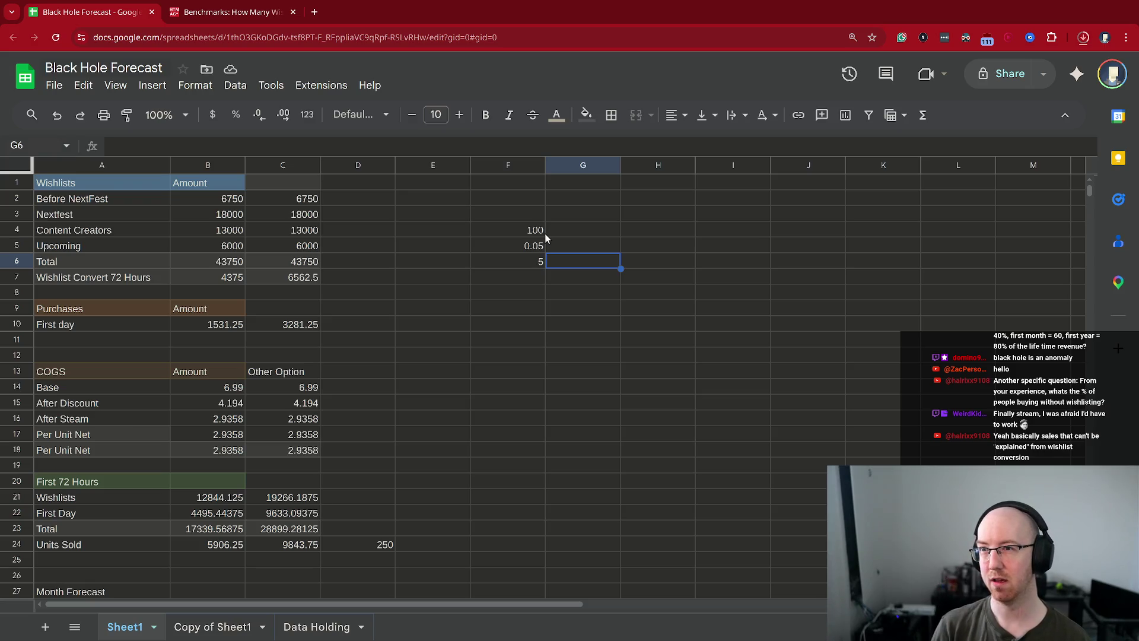
{"action": "type", "text": "~1.5"}
{"action": "key", "text": "Return"}
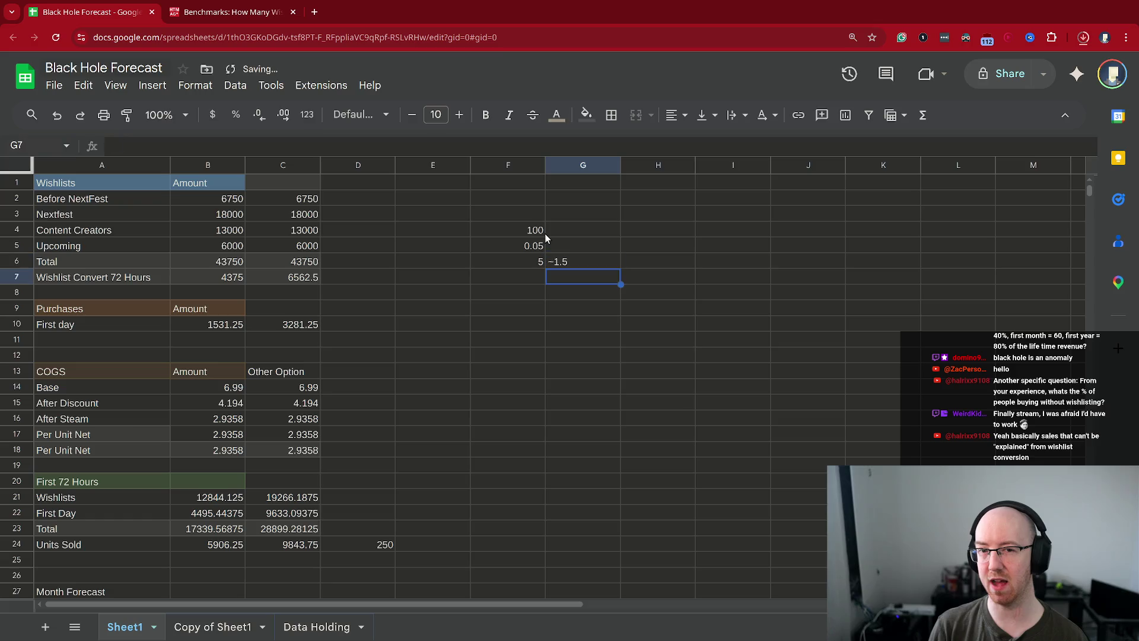
{"action": "key", "text": "Up"}
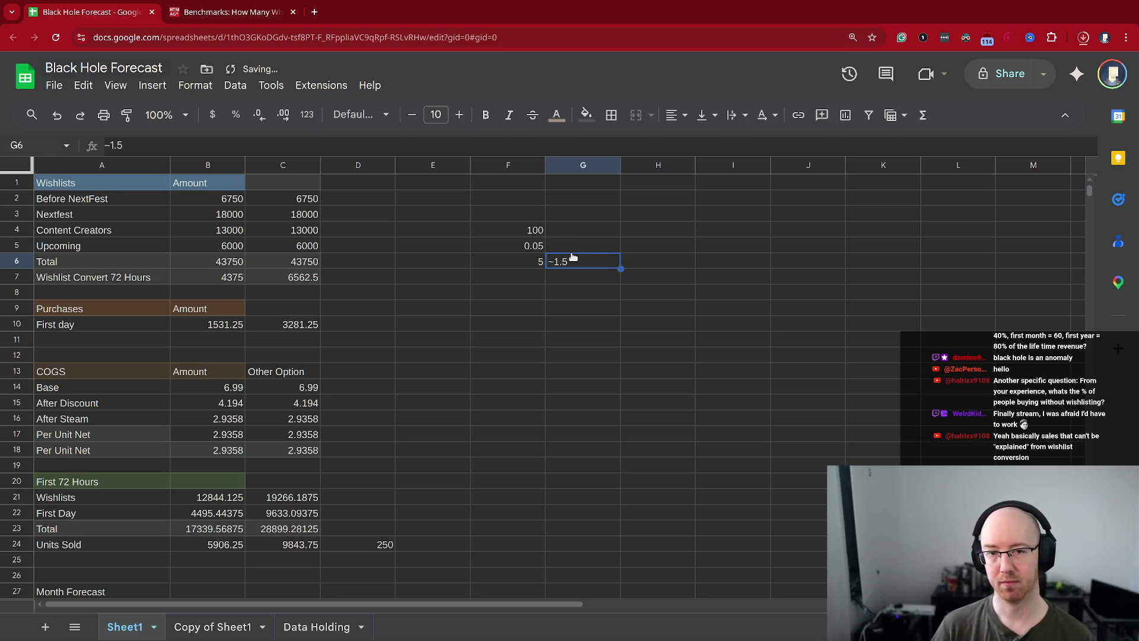
{"action": "left_click", "coordinate": [527, 232], "text": "shift"}
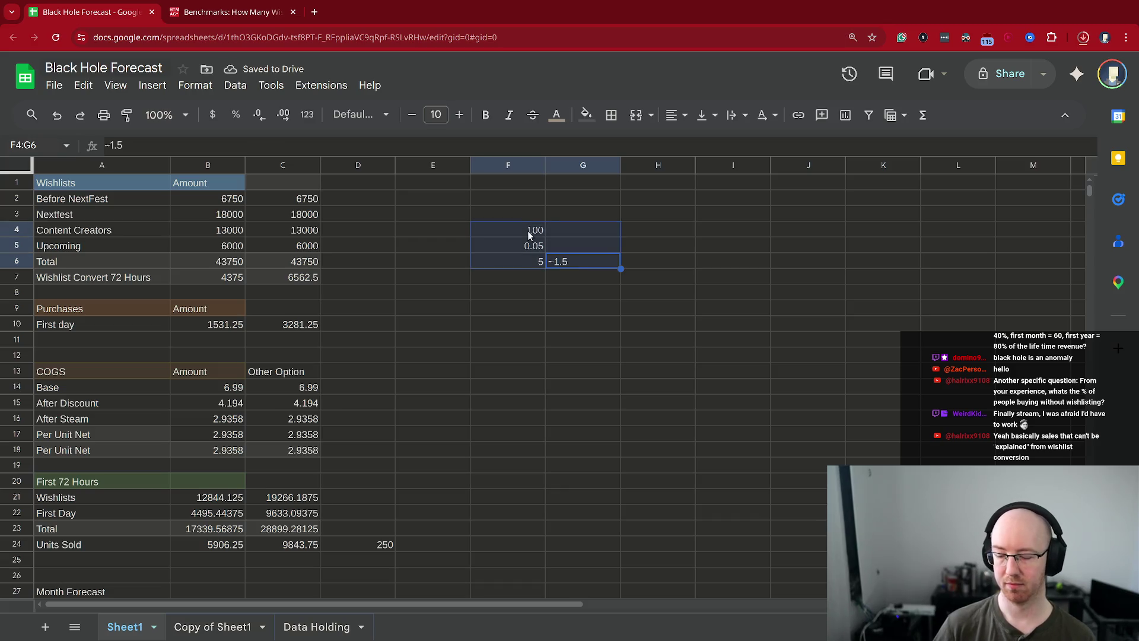
{"action": "key", "text": "Delete"}
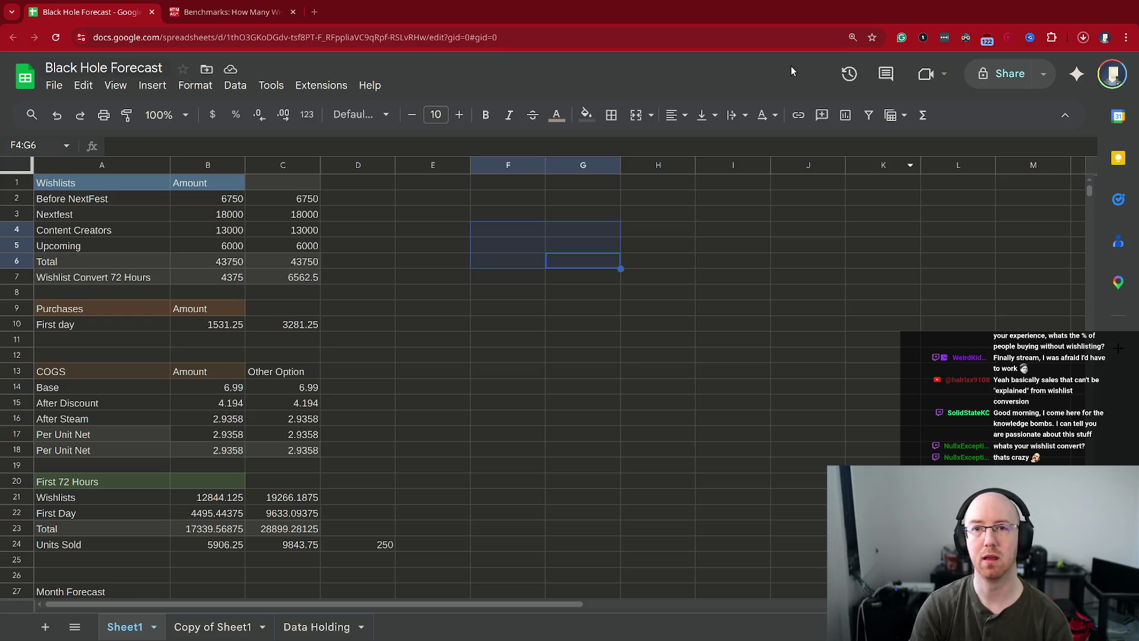
{"action": "key", "text": "super+f"}
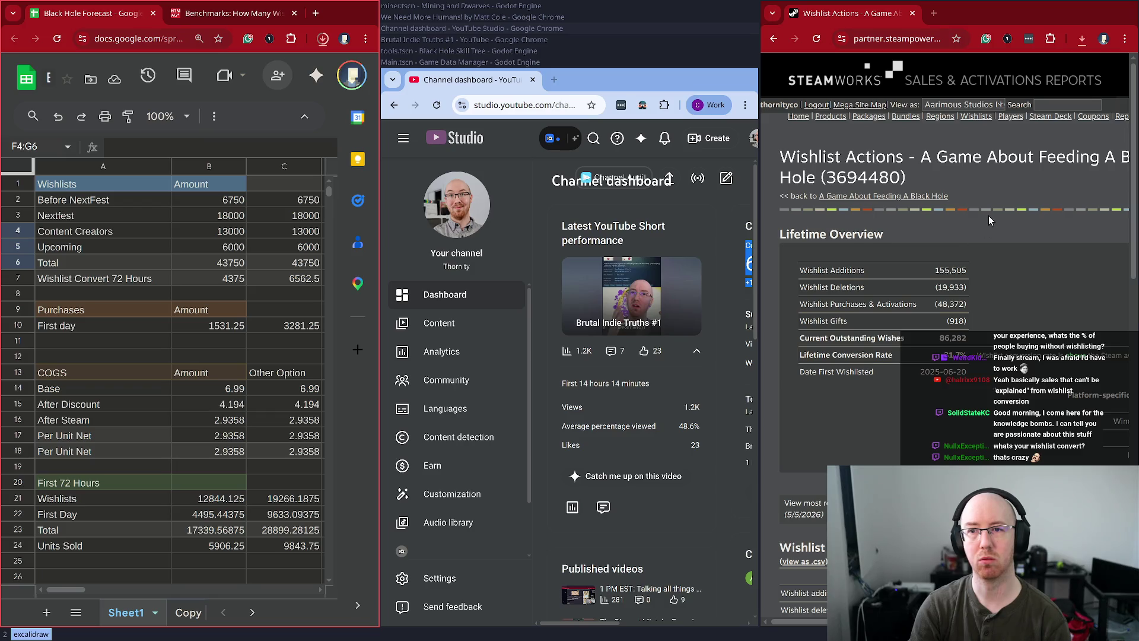
- Put away YouTube Studio and show the Steamworks report fullscreen, zoomed in, highlighting the Lifetime Overview figures
{"action": "key", "text": "super+shift+q"}
{"action": "key", "text": "super+f"}
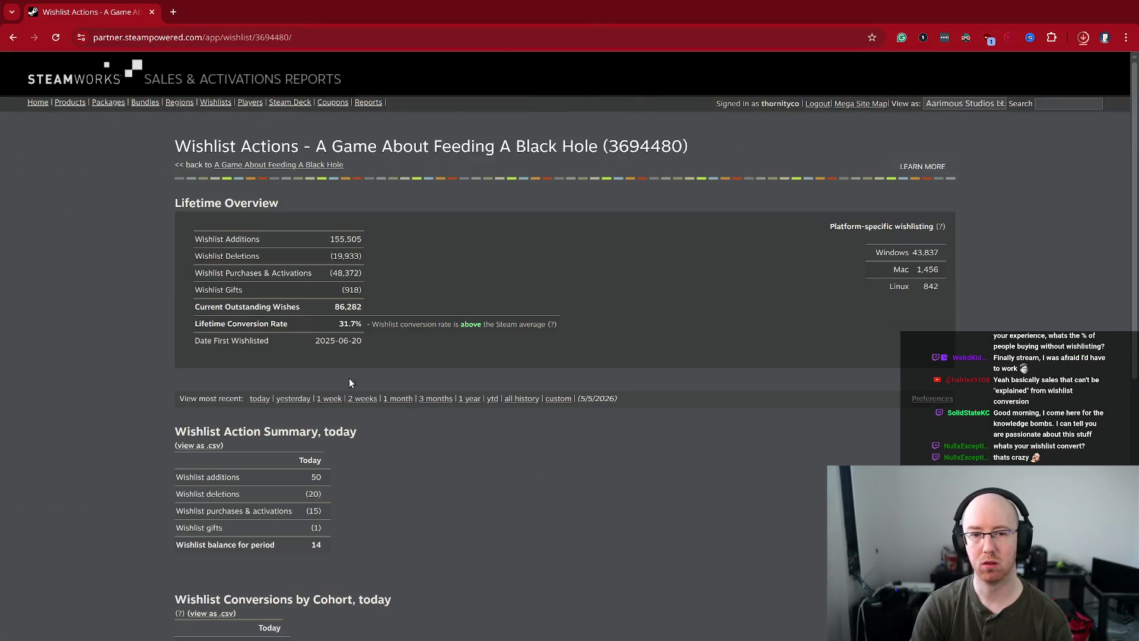
{"action": "key", "text": "ctrl+plus"}
{"action": "key", "text": "ctrl+plus"}
{"action": "key", "text": "ctrl+plus"}
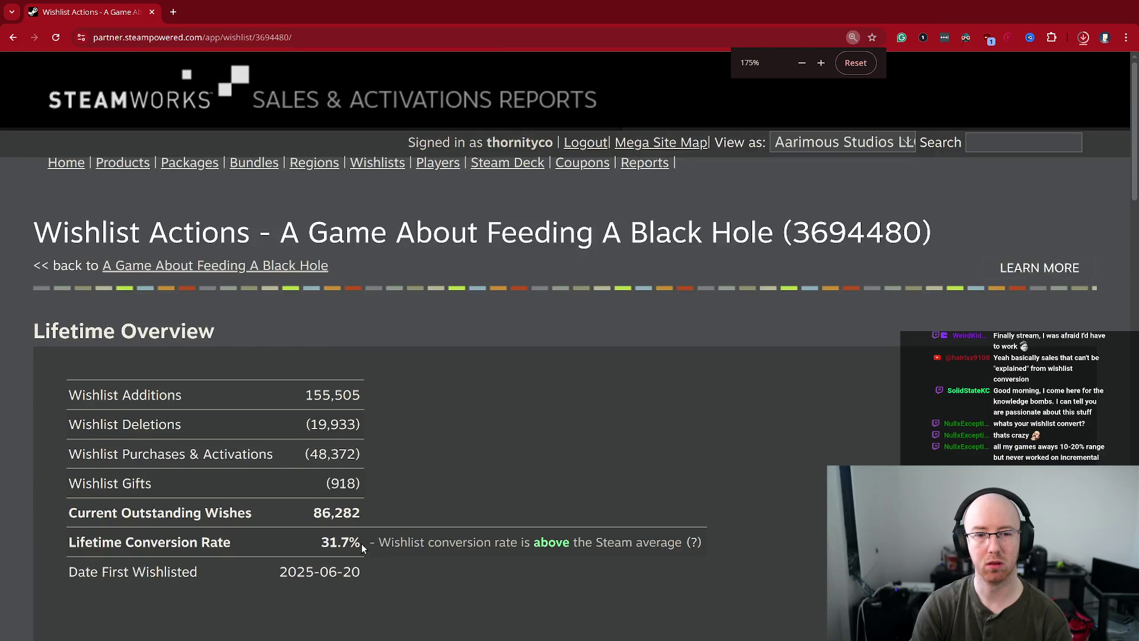
{"action": "left_click_drag", "start_coordinate": [67, 380], "coordinate": [60, 555]}
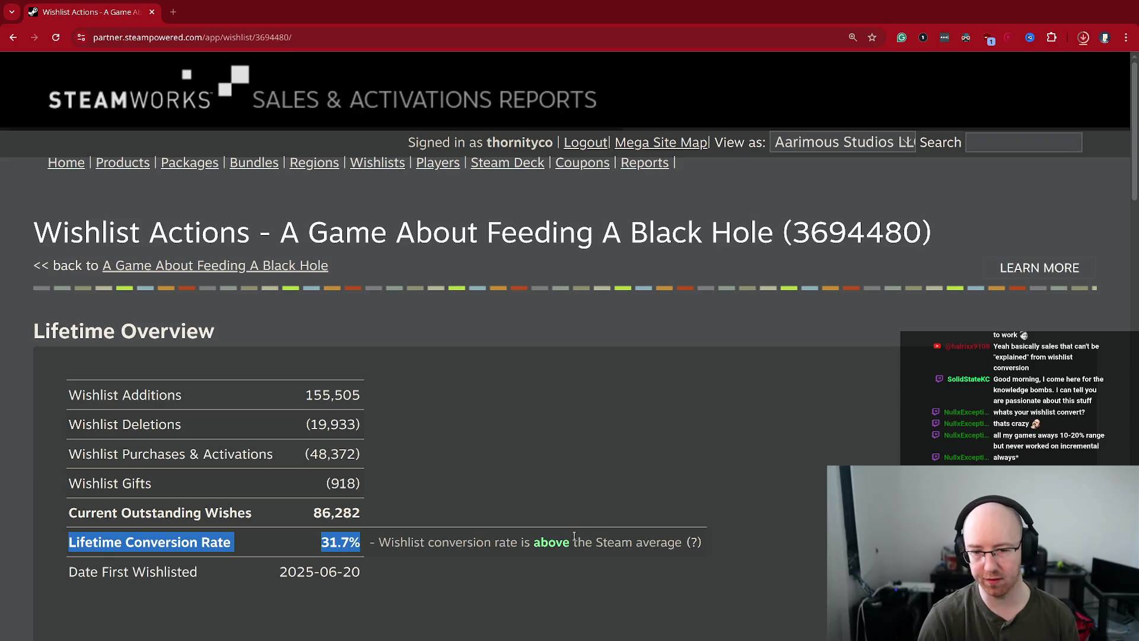
- Highlight the 31.7% conversion rate row and its note about beating the Steam average
{"action": "left_click_drag", "start_coordinate": [518, 542], "coordinate": [680, 547]}
{"action": "left_click", "coordinate": [680, 547]}
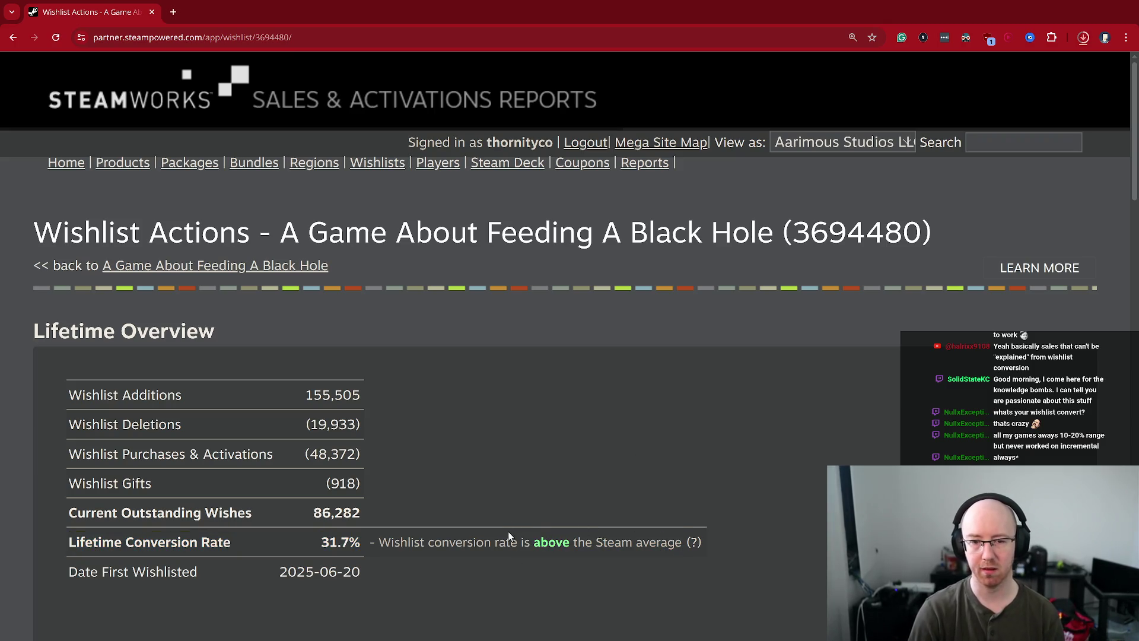
{"action": "mouse_move", "coordinate": [526, 526]}
{"action": "left_mouse_down"}
{"action": "mouse_move", "coordinate": [699, 564]}
{"action": "mouse_move", "coordinate": [671, 550]}
{"action": "left_mouse_up"}
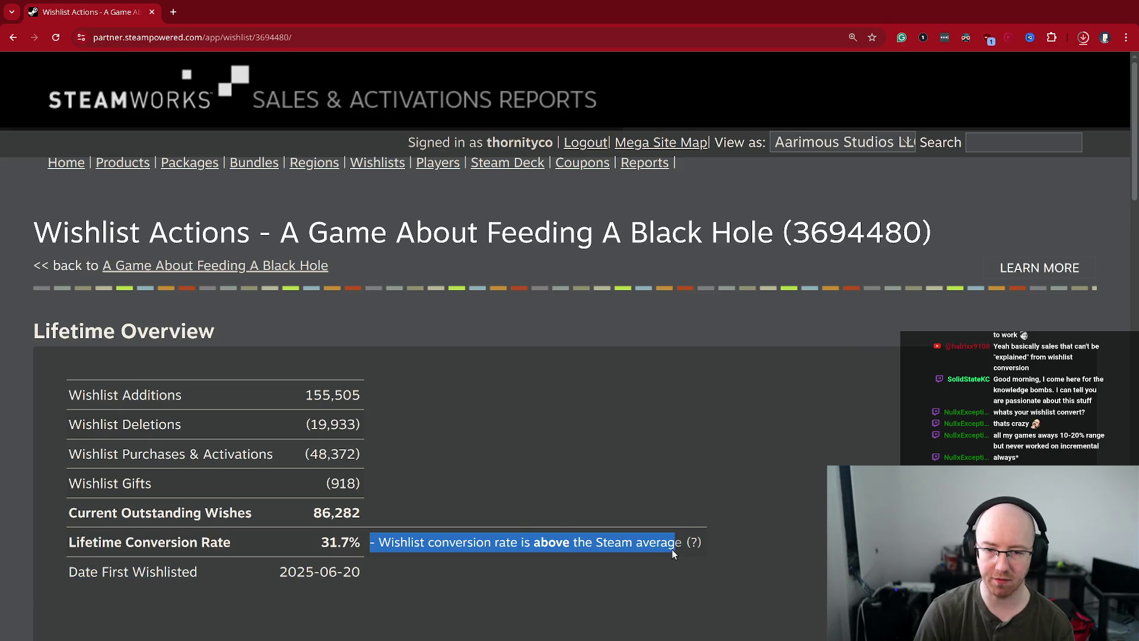
{"action": "left_click", "coordinate": [671, 550]}
{"action": "mouse_move", "coordinate": [327, 544]}
{"action": "left_mouse_down"}
{"action": "mouse_move", "coordinate": [473, 531]}
{"action": "mouse_move", "coordinate": [574, 554]}
{"action": "mouse_move", "coordinate": [667, 542]}
{"action": "mouse_move", "coordinate": [604, 542]}
{"action": "left_mouse_up"}
{"action": "left_click", "coordinate": [574, 555]}
- Check the Steam average explanation, then highlight the 155,505 Wishlist Additions figure
{"action": "left_click", "coordinate": [693, 542]}
{"action": "left_click", "coordinate": [674, 543]}
{"action": "left_click", "coordinate": [667, 542]}
{"action": "left_click", "coordinate": [595, 536]}
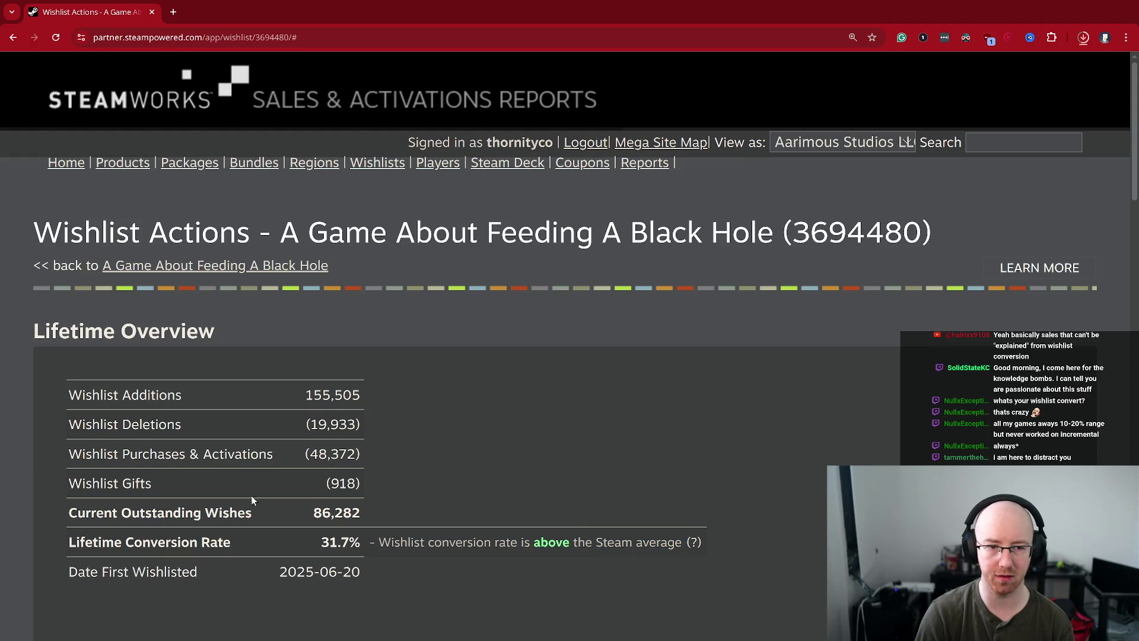
{"action": "mouse_move", "coordinate": [695, 541]}
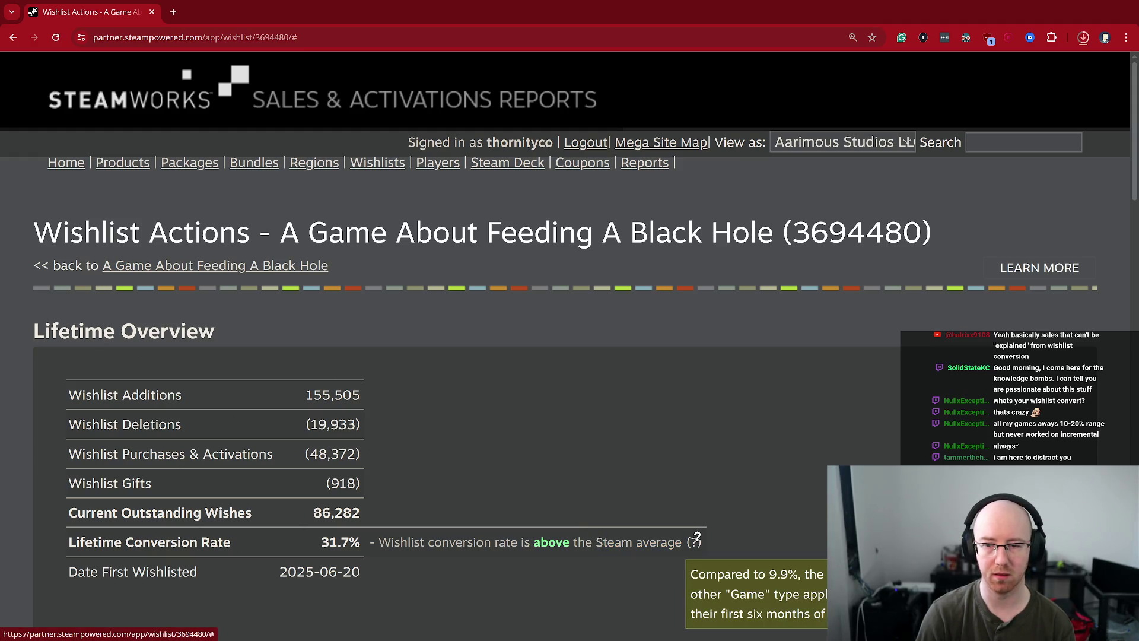
{"action": "left_click_drag", "start_coordinate": [683, 542], "coordinate": [706, 545]}
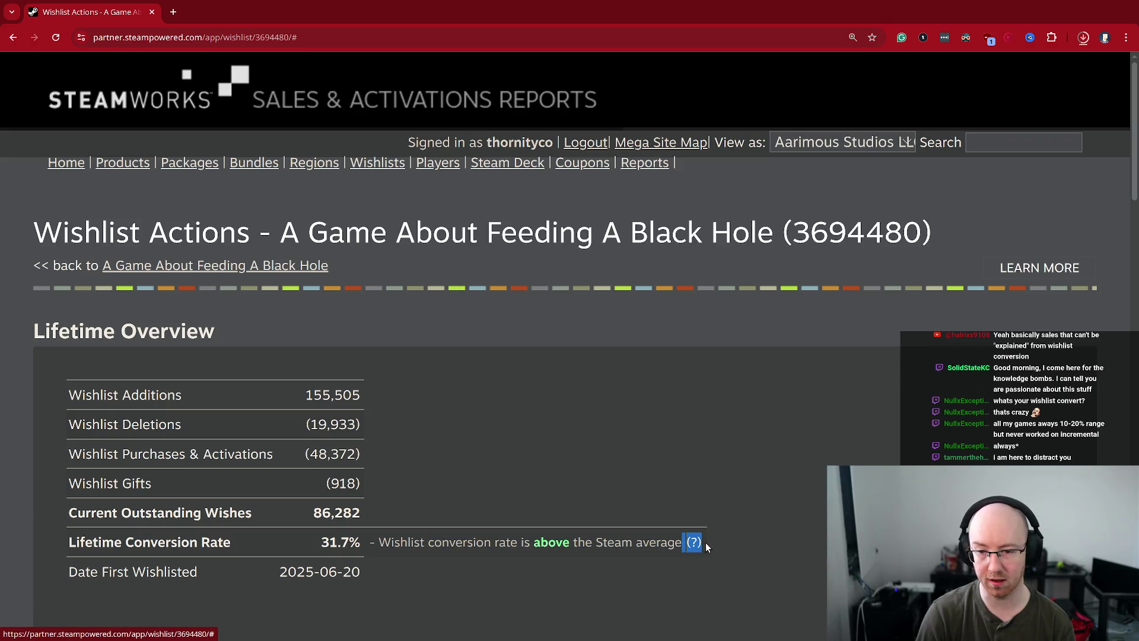
{"action": "mouse_move", "coordinate": [687, 537]}
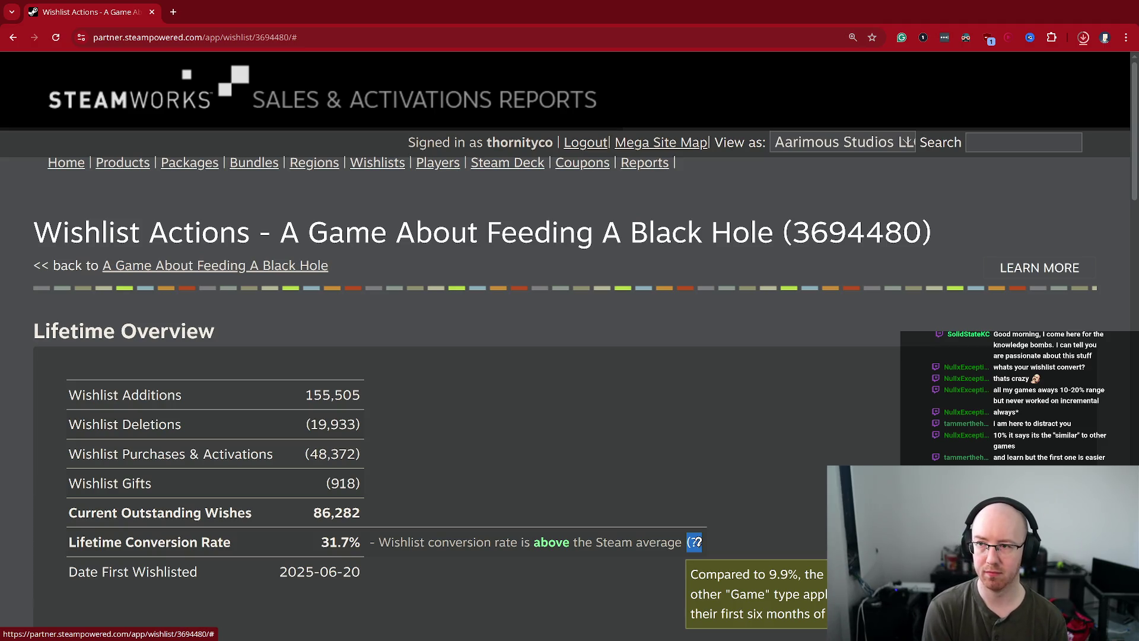
{"action": "left_click_drag", "start_coordinate": [362, 396], "coordinate": [76, 390]}
{"action": "left_click", "coordinate": [84, 430]}
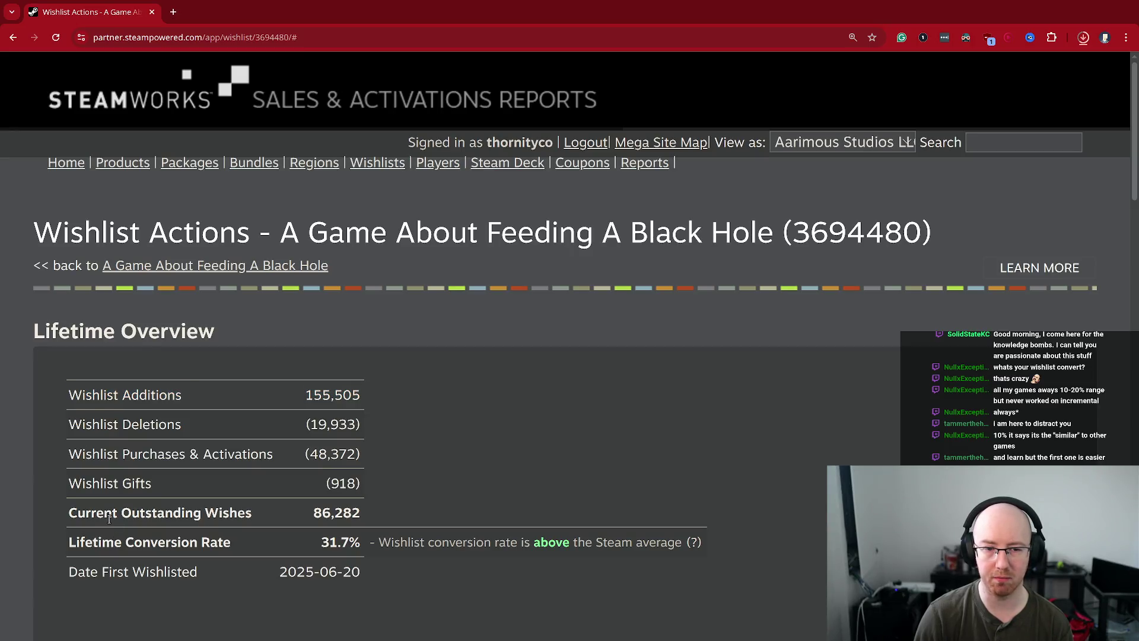
{"action": "triple_click", "coordinate": [111, 537]}
{"action": "left_click", "coordinate": [92, 544]}
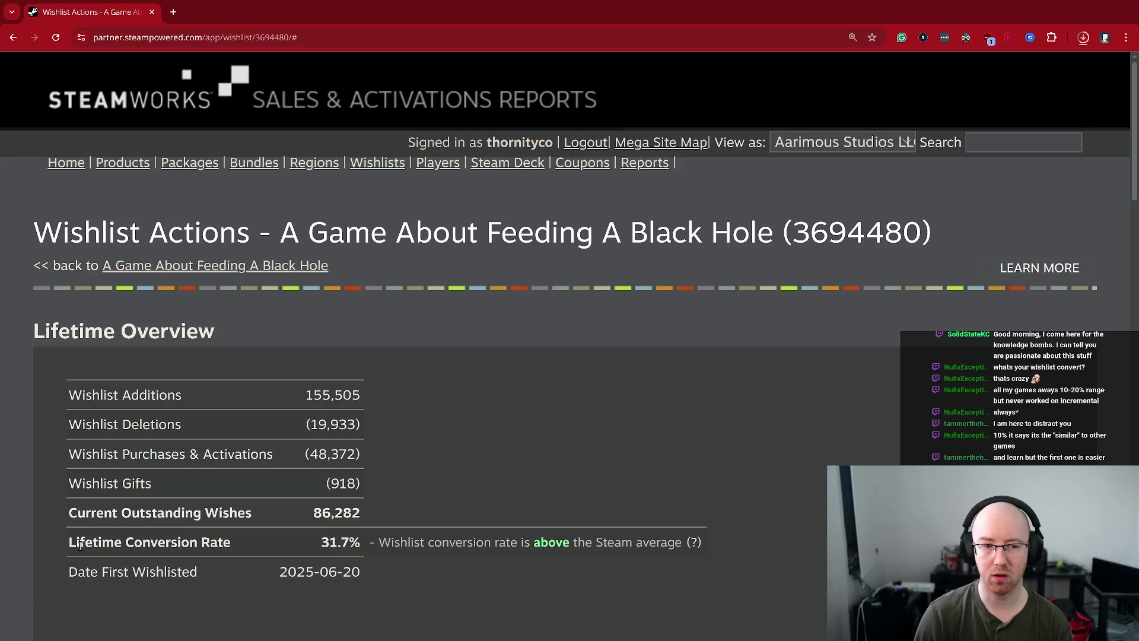
{"action": "mouse_move", "coordinate": [70, 542]}
{"action": "left_mouse_down"}
{"action": "mouse_move", "coordinate": [218, 559]}
{"action": "mouse_move", "coordinate": [247, 547]}
{"action": "left_mouse_up"}
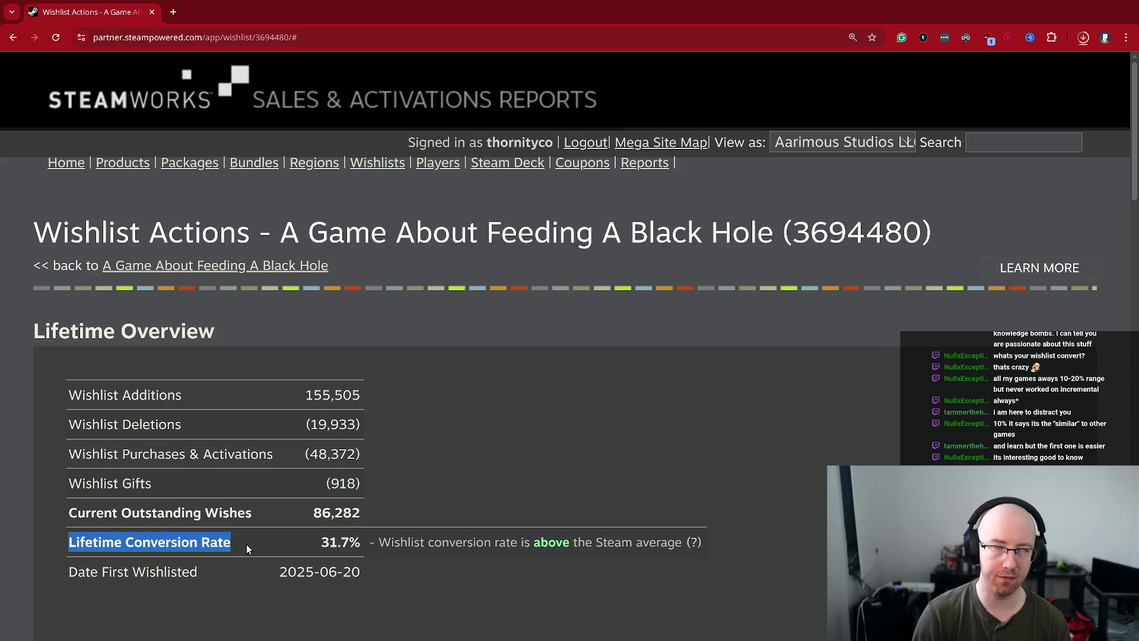
{"action": "left_click", "coordinate": [247, 544]}
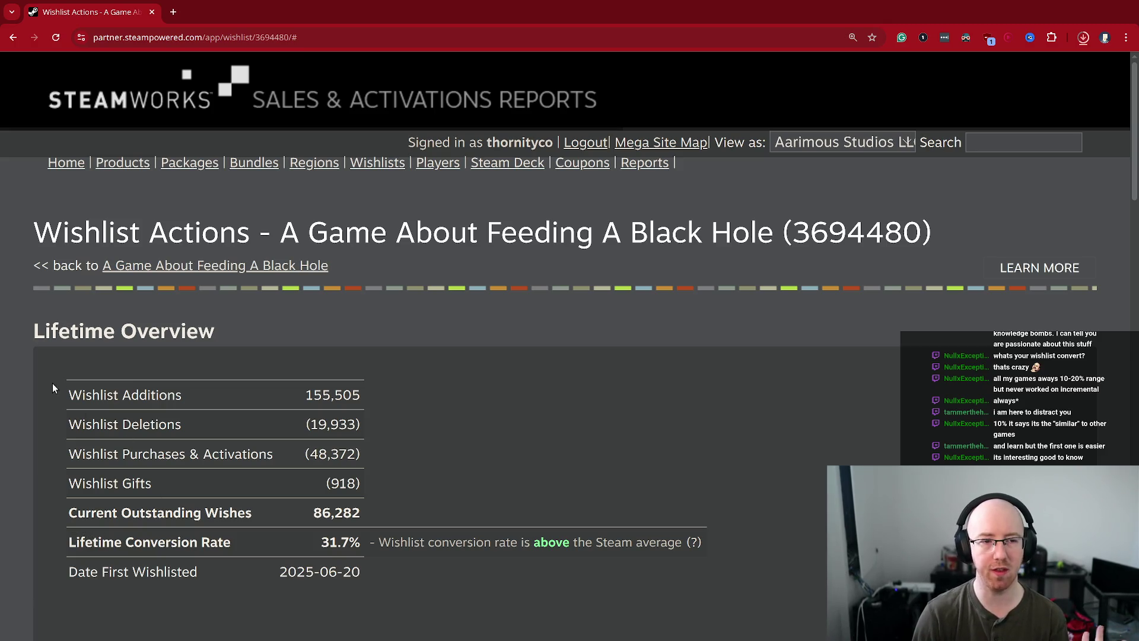
{"action": "left_click_drag", "start_coordinate": [53, 386], "coordinate": [394, 396]}
{"action": "left_click", "coordinate": [394, 396]}
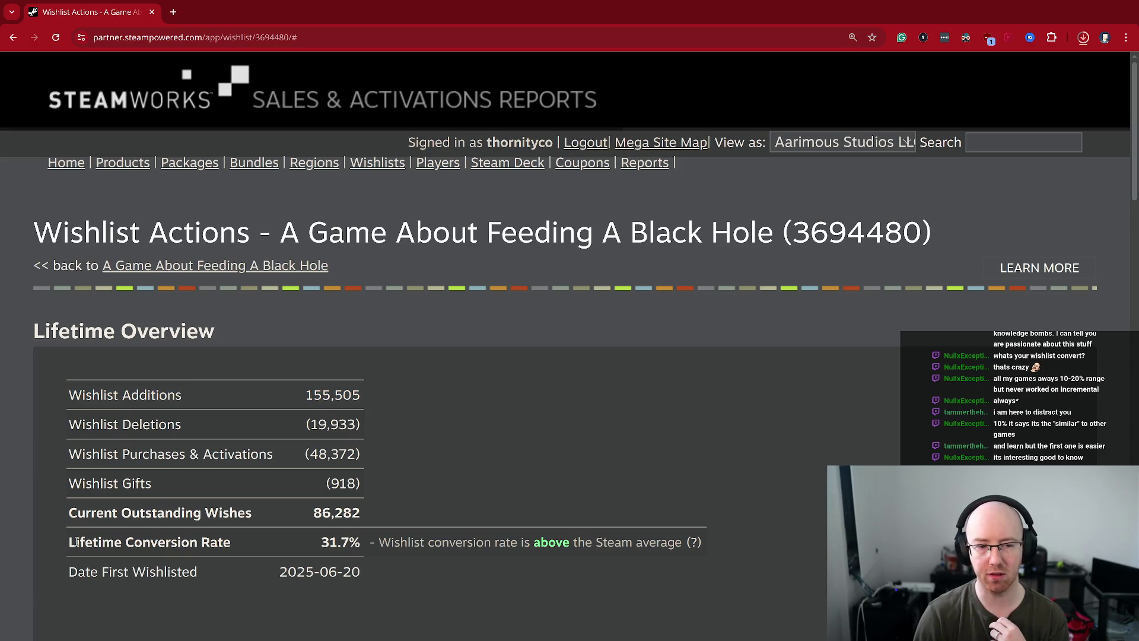
{"action": "mouse_move", "coordinate": [68, 542]}
{"action": "left_mouse_down"}
{"action": "mouse_move", "coordinate": [754, 542]}
{"action": "mouse_move", "coordinate": [734, 543]}
{"action": "left_mouse_up"}
{"action": "left_click", "coordinate": [735, 543]}
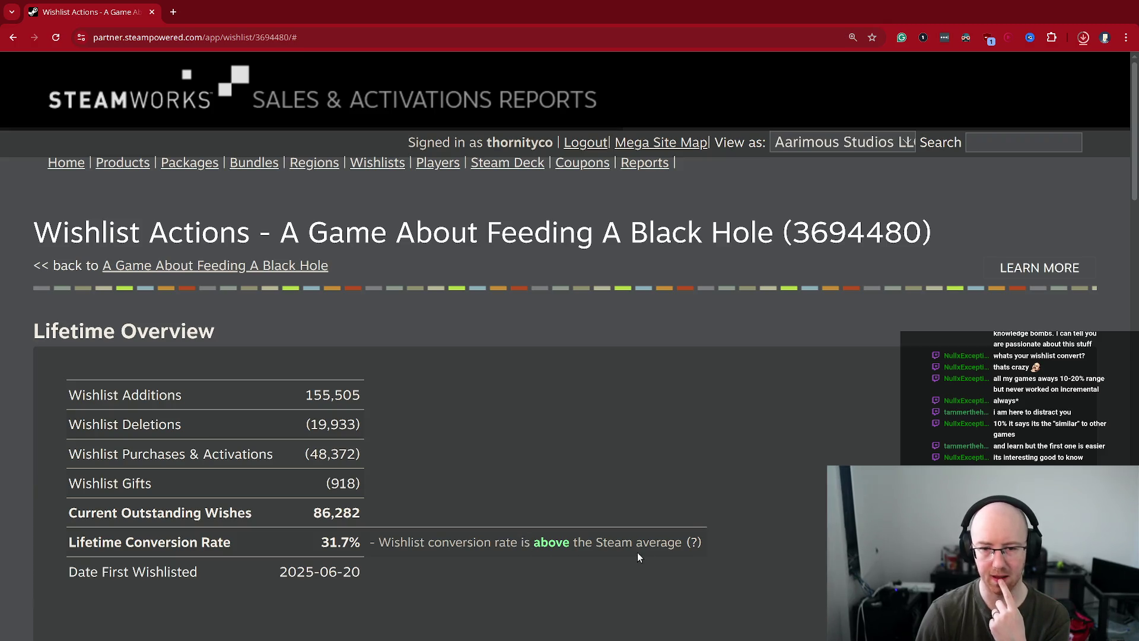
{"action": "mouse_move", "coordinate": [691, 530]}
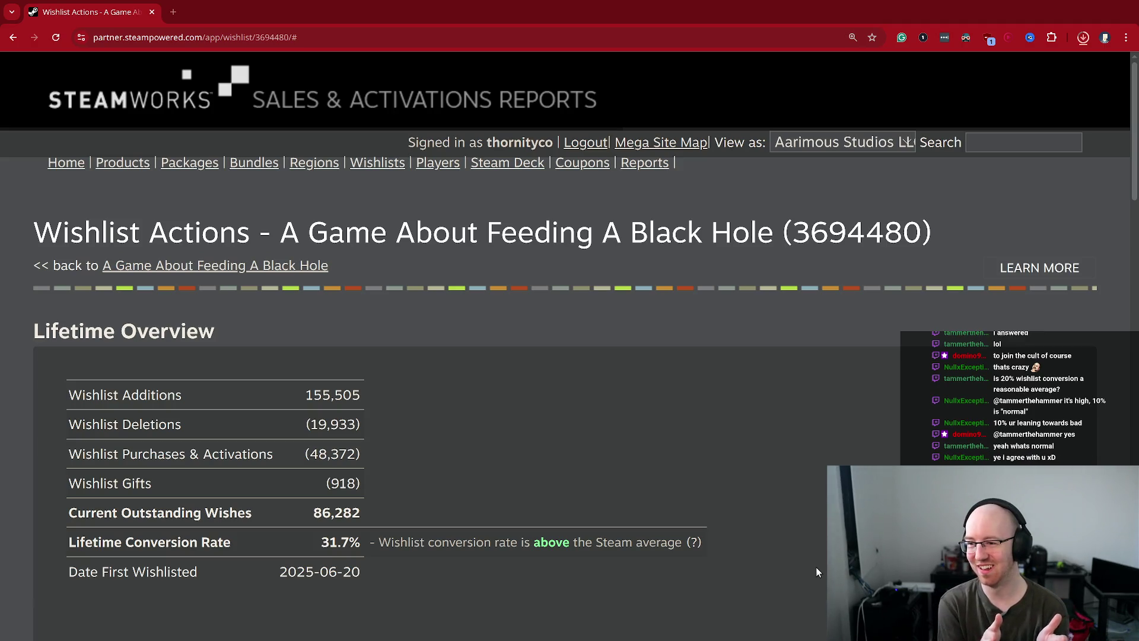
{"action": "mouse_move", "coordinate": [422, 538]}
{"action": "left_mouse_down"}
{"action": "mouse_move", "coordinate": [676, 542]}
{"action": "mouse_move", "coordinate": [555, 542]}
{"action": "left_mouse_up"}
{"action": "left_click", "coordinate": [553, 542]}
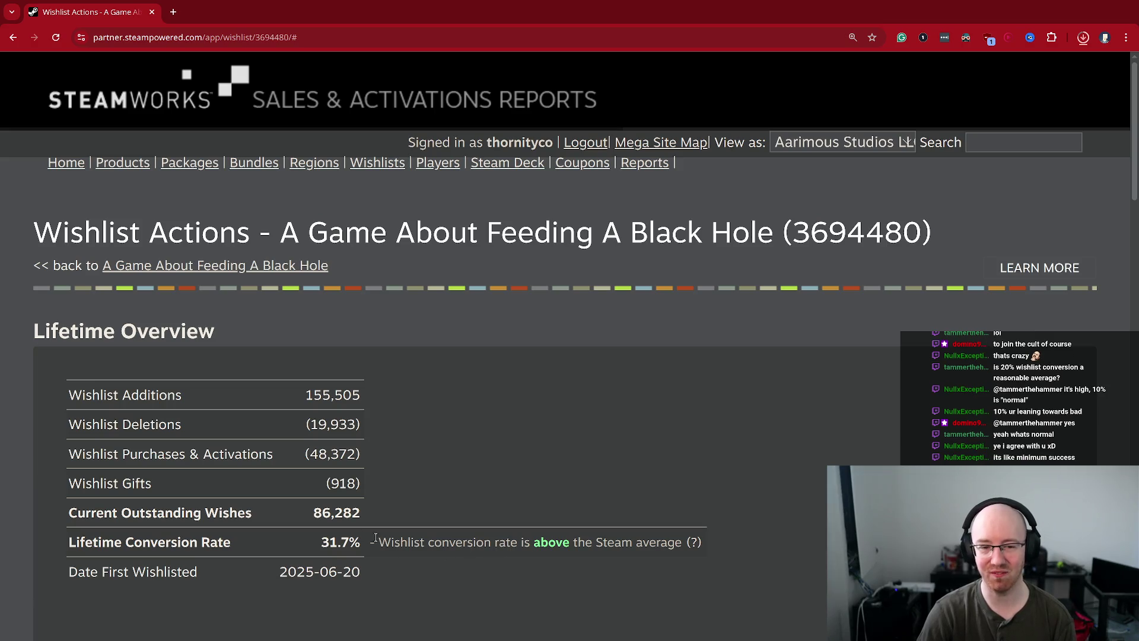
{"action": "left_click_drag", "start_coordinate": [379, 542], "coordinate": [613, 543]}
{"action": "left_click", "coordinate": [540, 542]}
{"action": "left_click", "coordinate": [587, 552]}
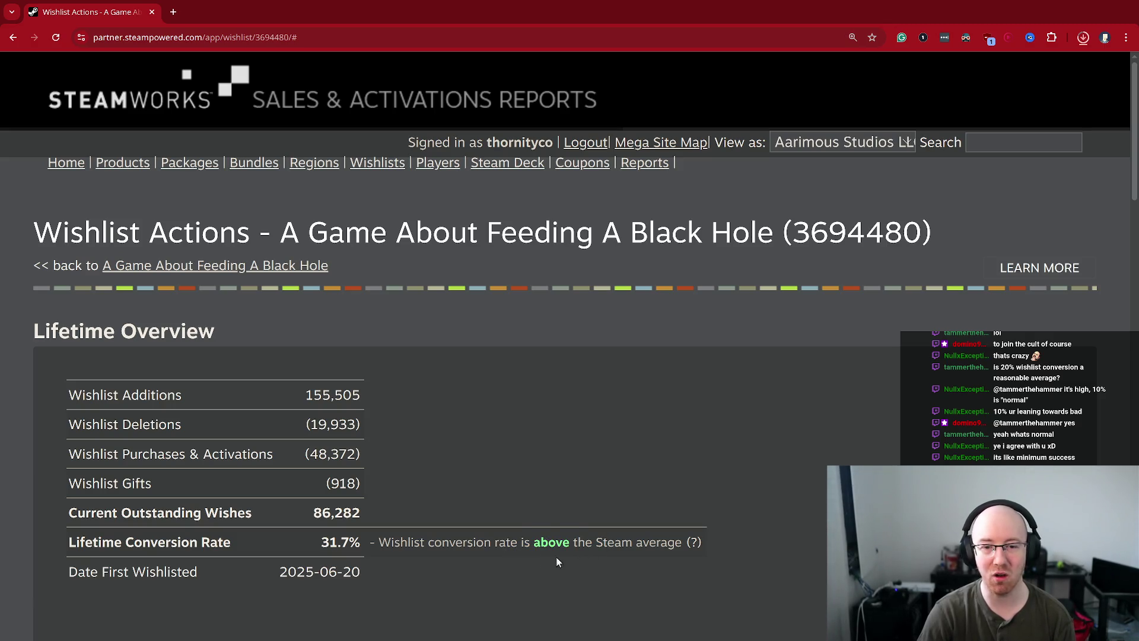
{"action": "left_click_drag", "start_coordinate": [541, 542], "coordinate": [614, 535]}
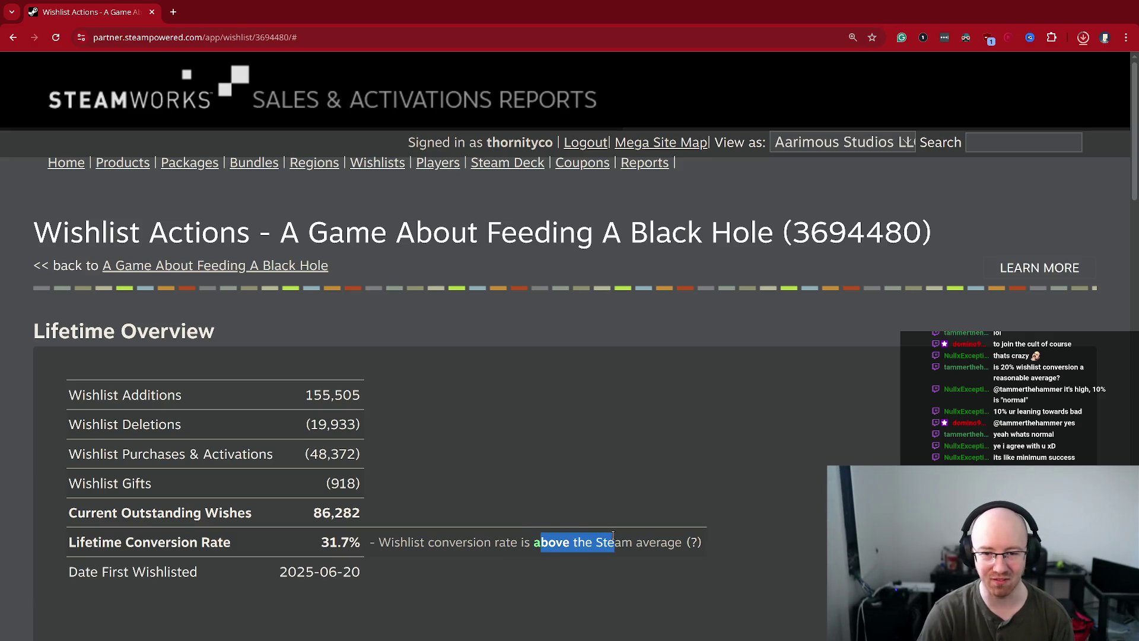
{"action": "left_click", "coordinate": [665, 551]}
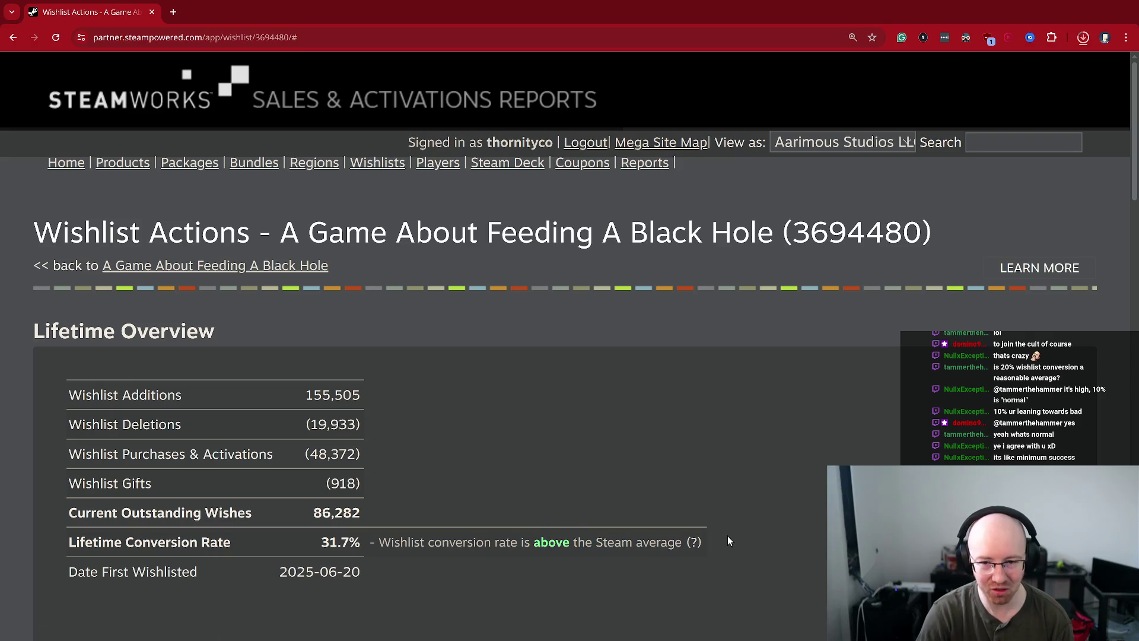
{"action": "mouse_move", "coordinate": [729, 541]}
{"action": "left_mouse_down"}
{"action": "mouse_move", "coordinate": [67, 539]}
{"action": "mouse_move", "coordinate": [351, 536]}
{"action": "left_mouse_up"}
{"action": "left_click", "coordinate": [351, 535]}
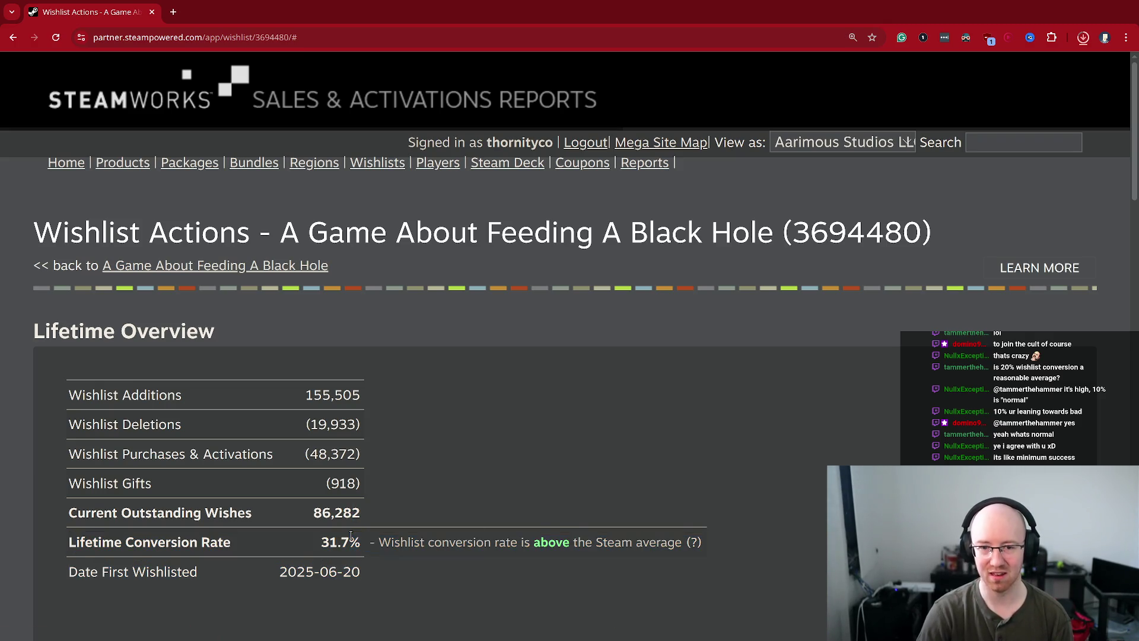
{"action": "left_click_drag", "start_coordinate": [383, 538], "coordinate": [421, 544]}
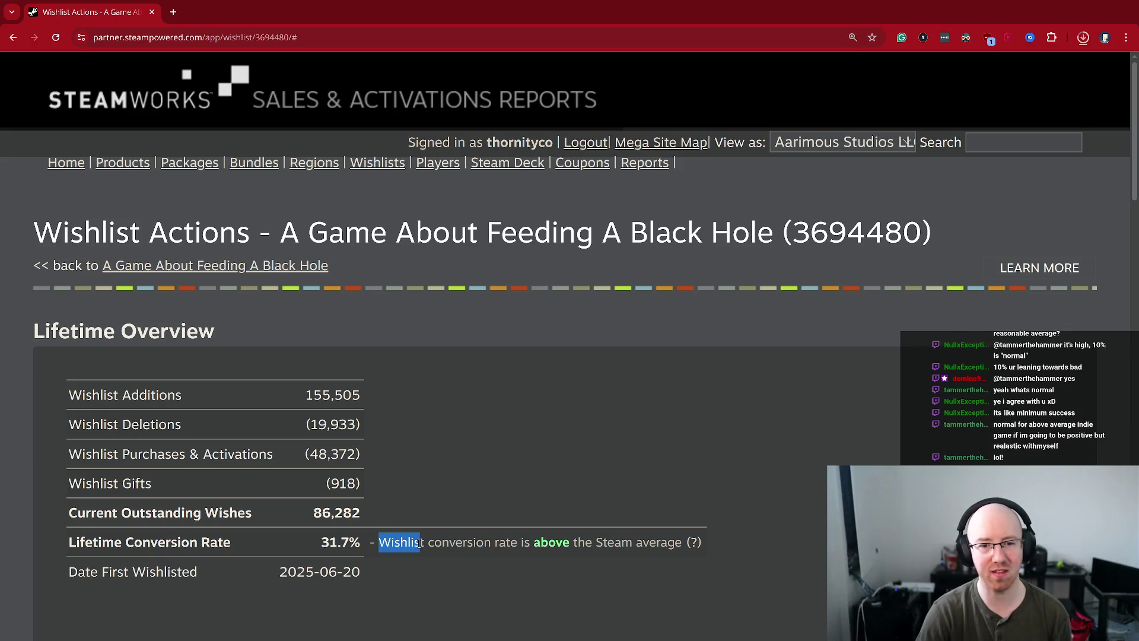
{"action": "left_click", "coordinate": [455, 543]}
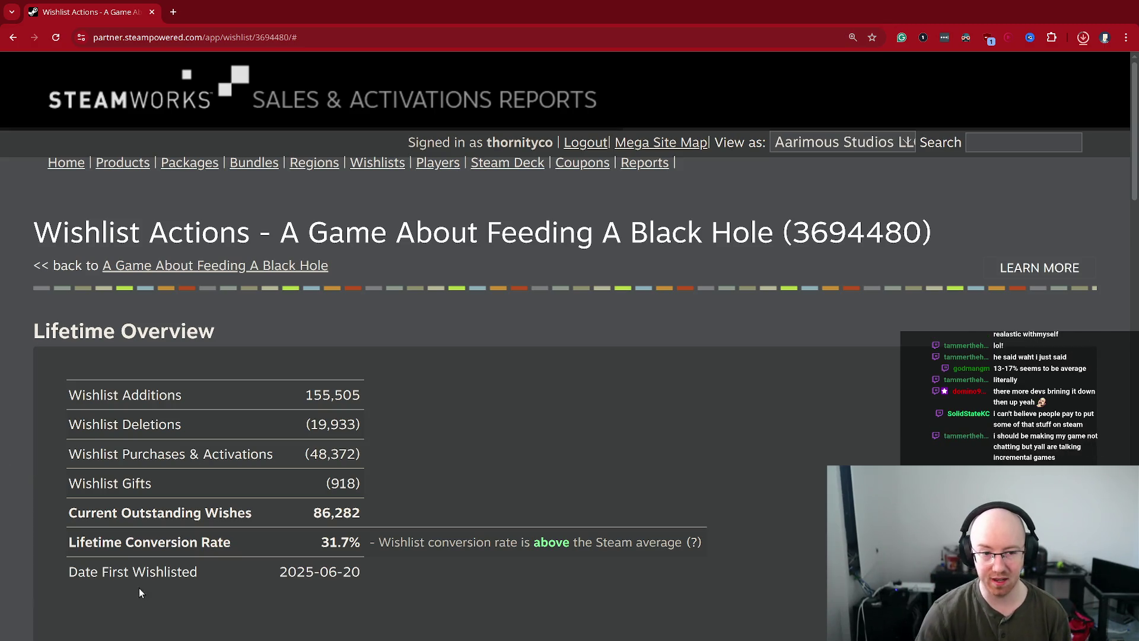
{"action": "mouse_move", "coordinate": [155, 550]}
{"action": "left_mouse_down"}
{"action": "mouse_move", "coordinate": [657, 562]}
{"action": "mouse_move", "coordinate": [669, 551]}
{"action": "left_mouse_up"}
{"action": "left_click", "coordinate": [668, 550]}
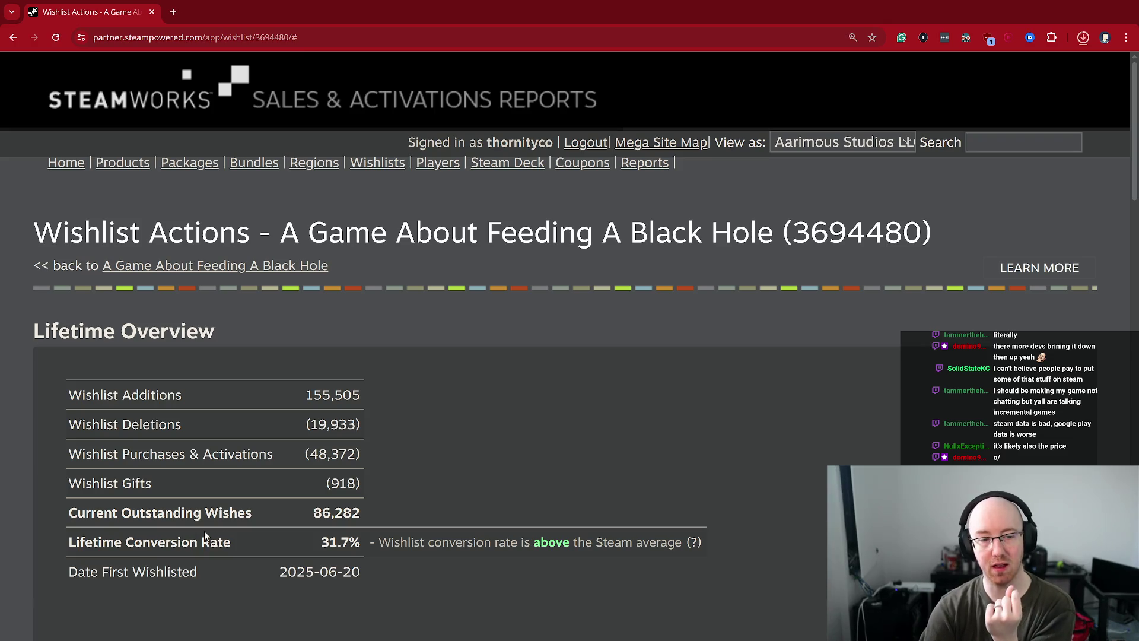
{"action": "left_click_drag", "start_coordinate": [113, 544], "coordinate": [217, 539]}
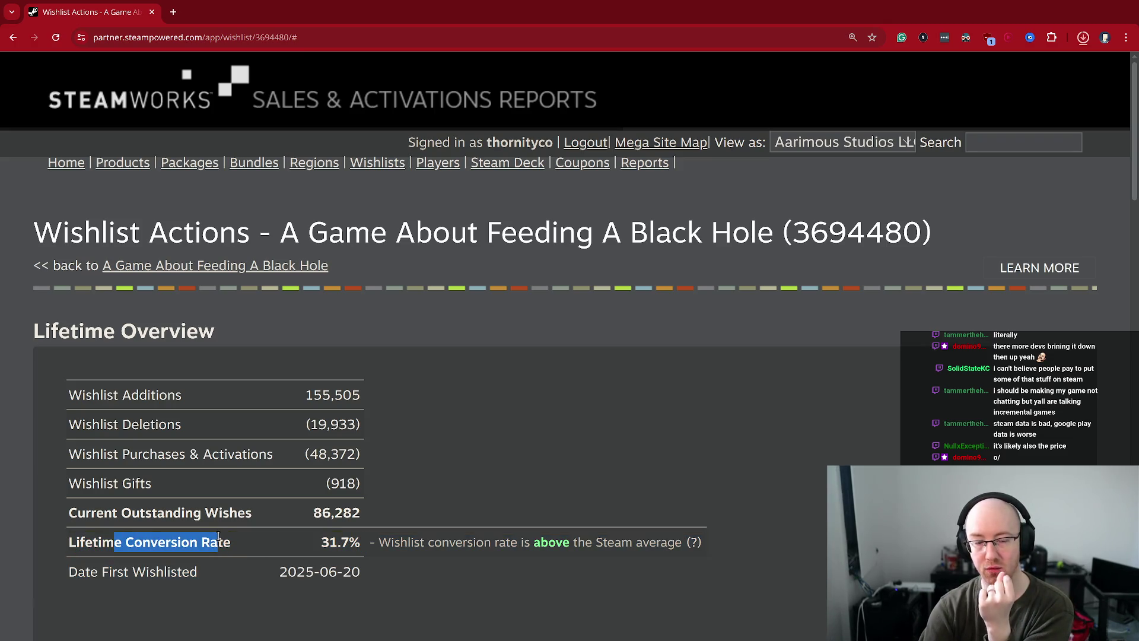
{"action": "right_click", "coordinate": [219, 537]}
{"action": "left_click", "coordinate": [202, 541]}
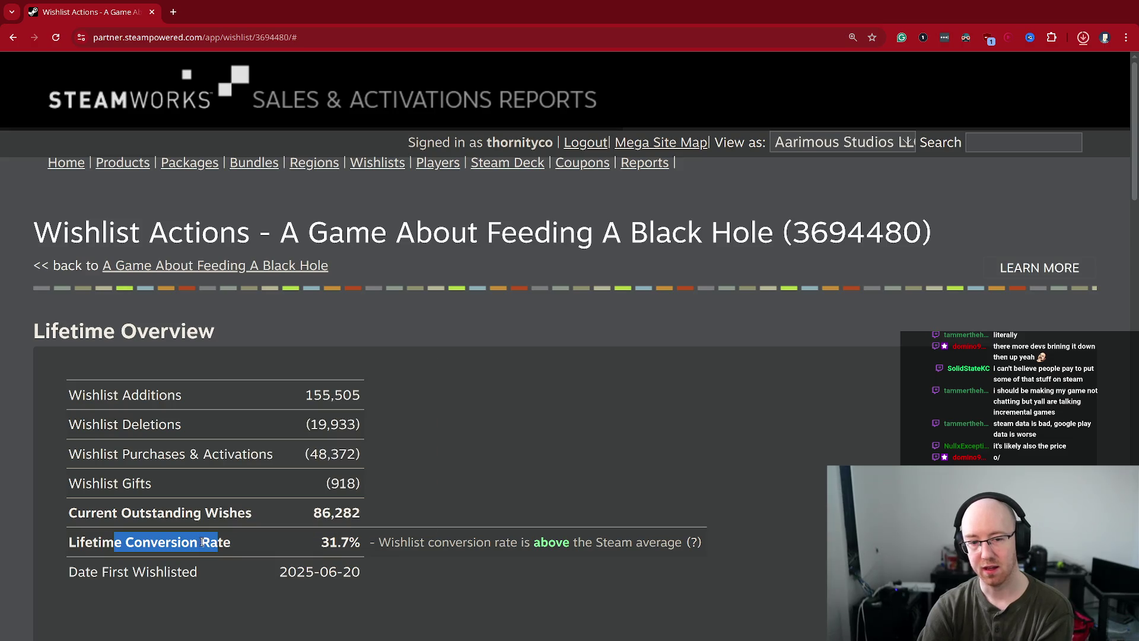
{"action": "left_click", "coordinate": [209, 545]}
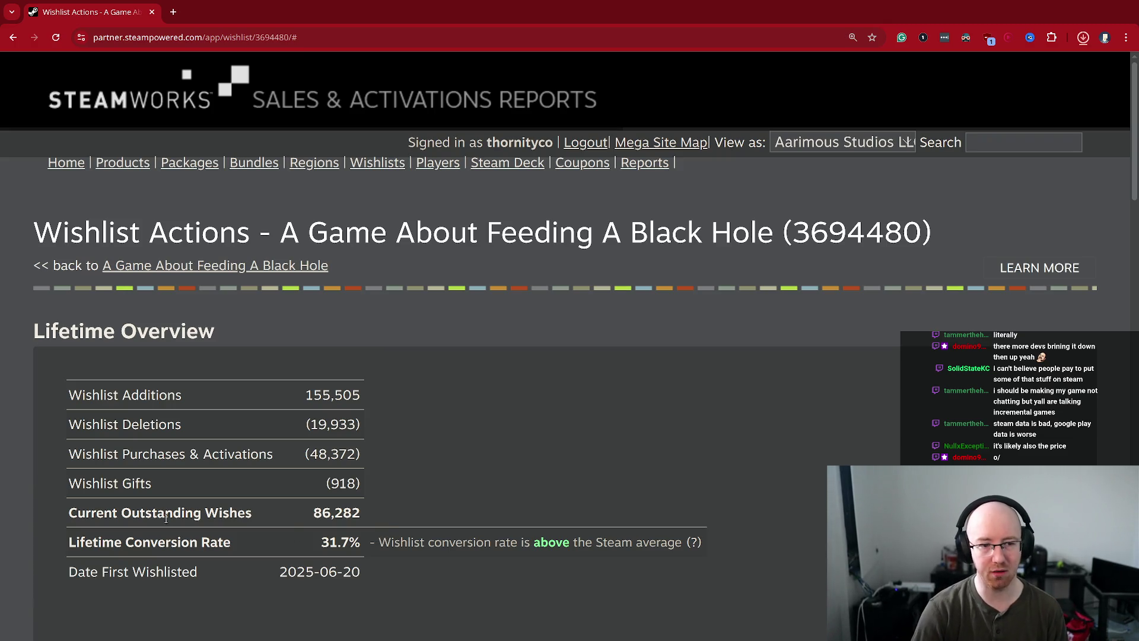
{"action": "left_click_drag", "start_coordinate": [113, 541], "coordinate": [204, 549]}
{"action": "left_click", "coordinate": [244, 546]}
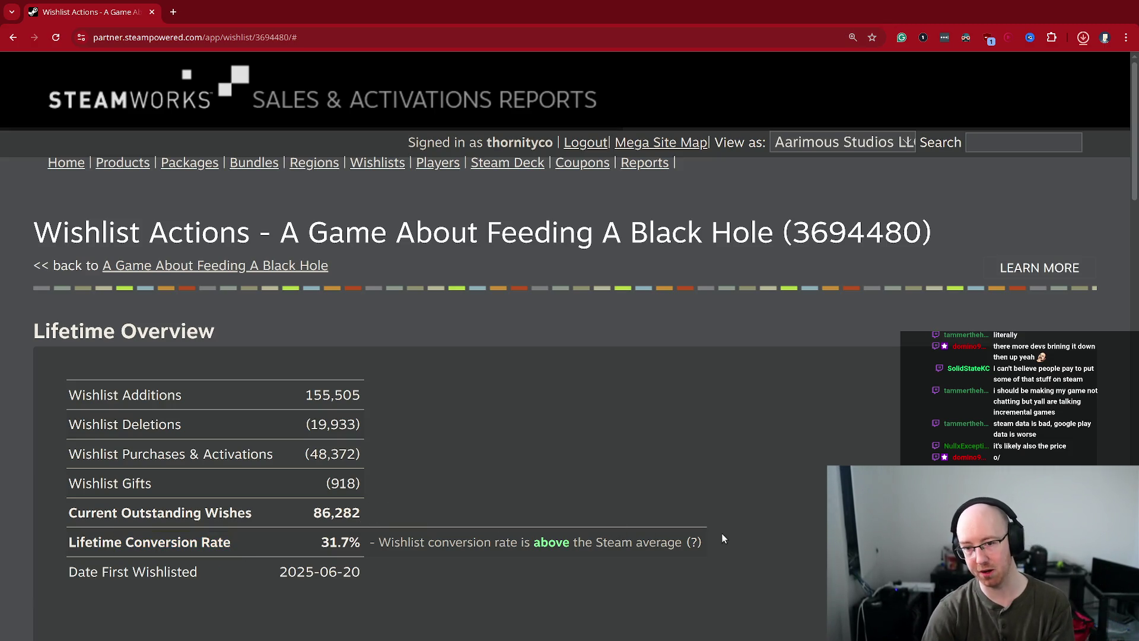
{"action": "mouse_move", "coordinate": [692, 536]}
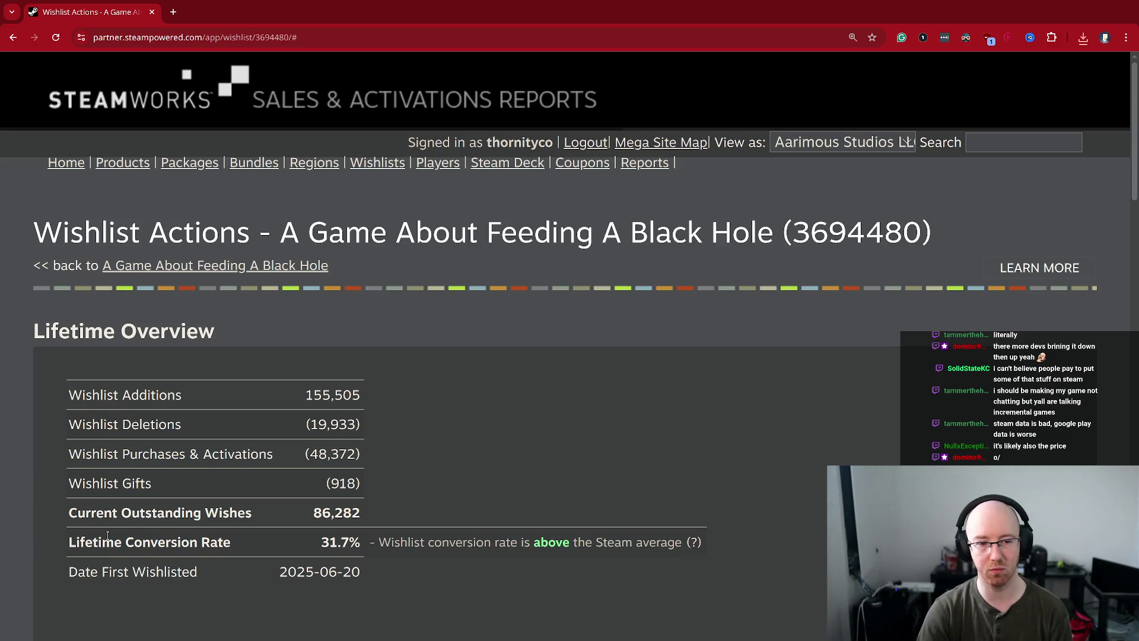
{"action": "mouse_move", "coordinate": [107, 535]}
{"action": "left_mouse_down"}
{"action": "mouse_move", "coordinate": [325, 546]}
{"action": "mouse_move", "coordinate": [82, 542]}
{"action": "left_mouse_up"}
{"action": "left_click", "coordinate": [350, 541]}
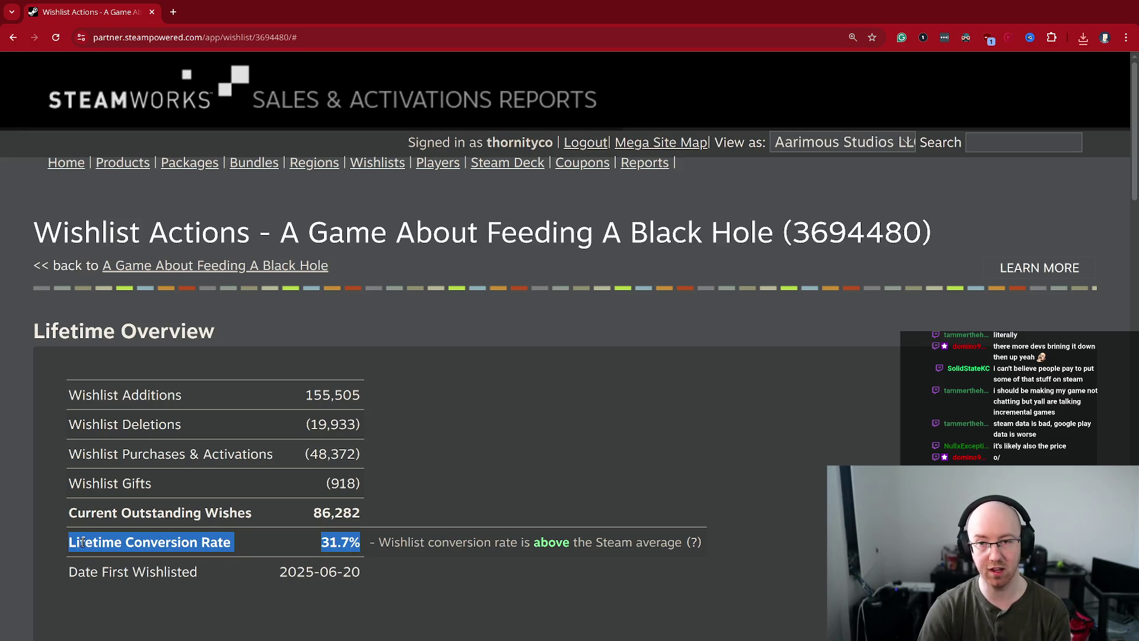
{"action": "left_click", "coordinate": [83, 542]}
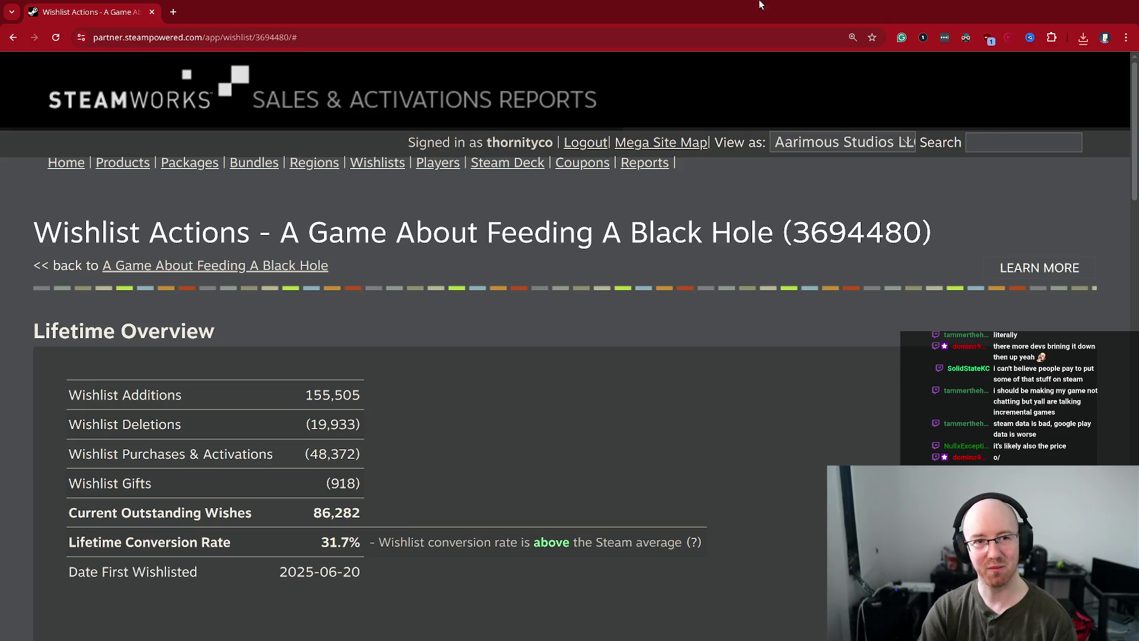
- Switch to the spreadsheet workspace and view YouTube Studio's 638-subscriber dashboard fullscreen, then restore it beside the sheet
{"action": "key", "text": "super+2"}
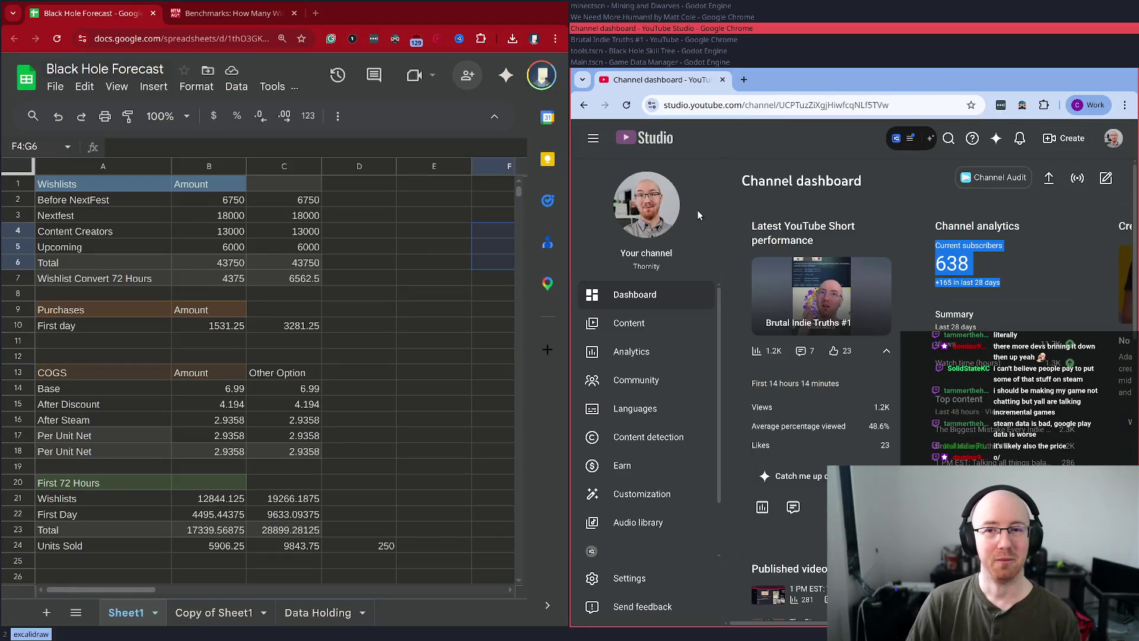
{"action": "key", "text": "super+f"}
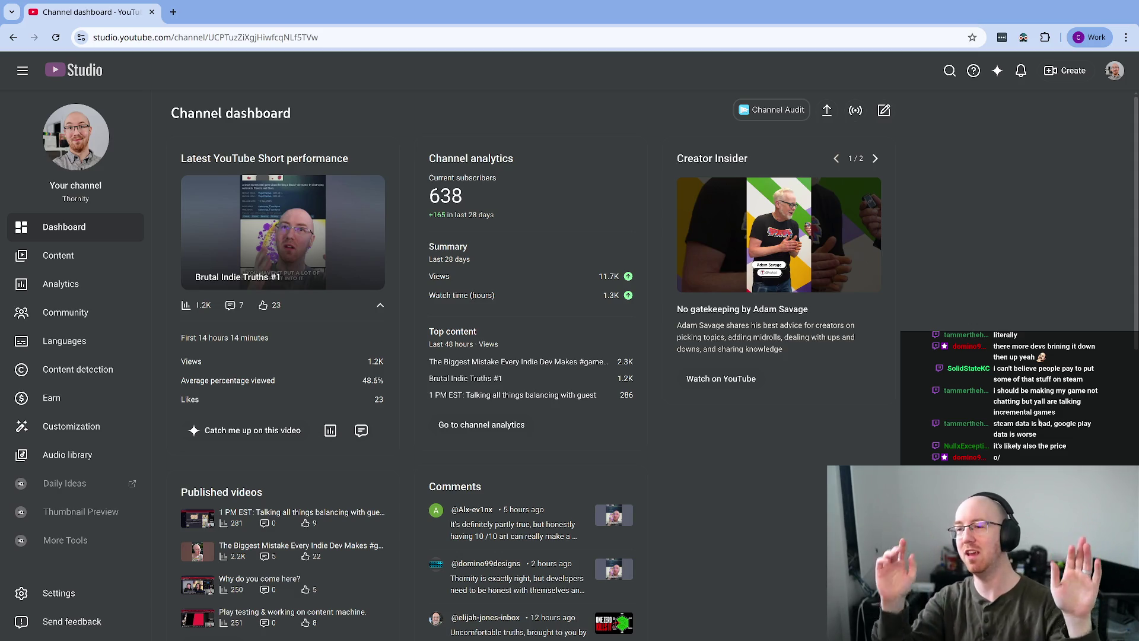
{"action": "key", "text": "super+f"}
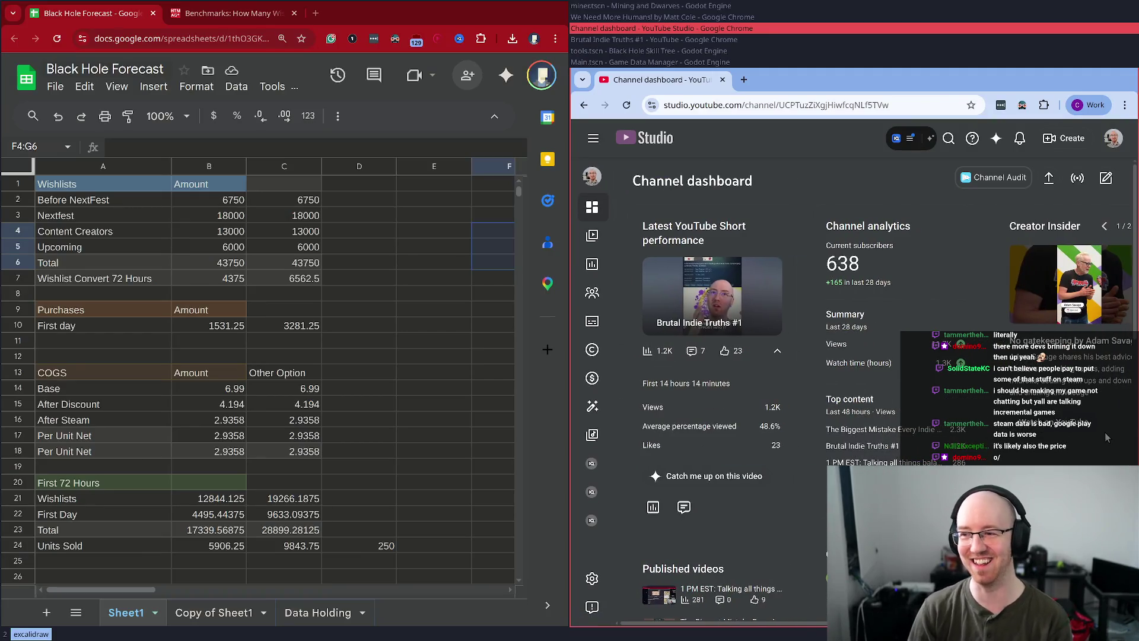
{"action": "key", "text": "super+Left"}
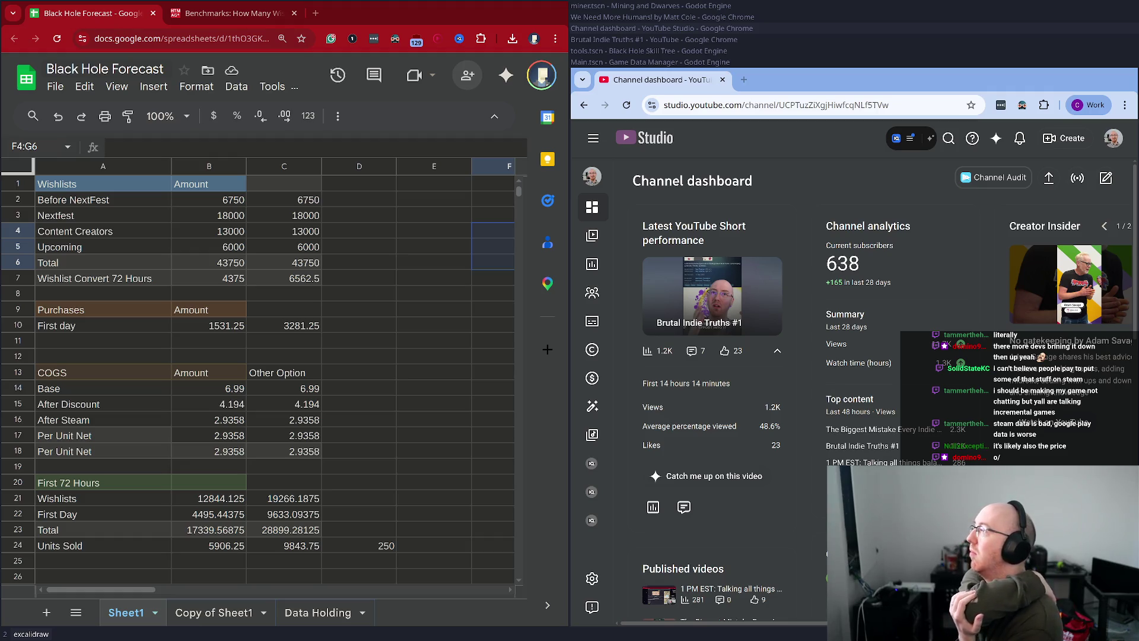
- Bring the Steamworks Wishlist Actions page back fullscreen and highlight the Wishlist Additions count
{"action": "left_click", "coordinate": [425, 92]}
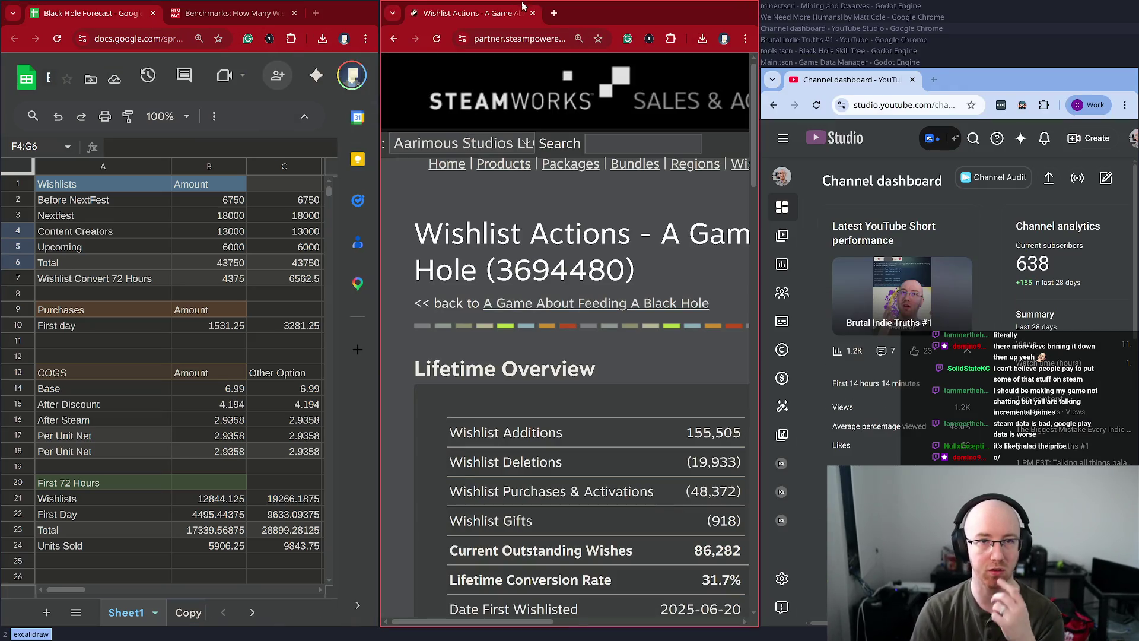
{"action": "key", "text": "super+f"}
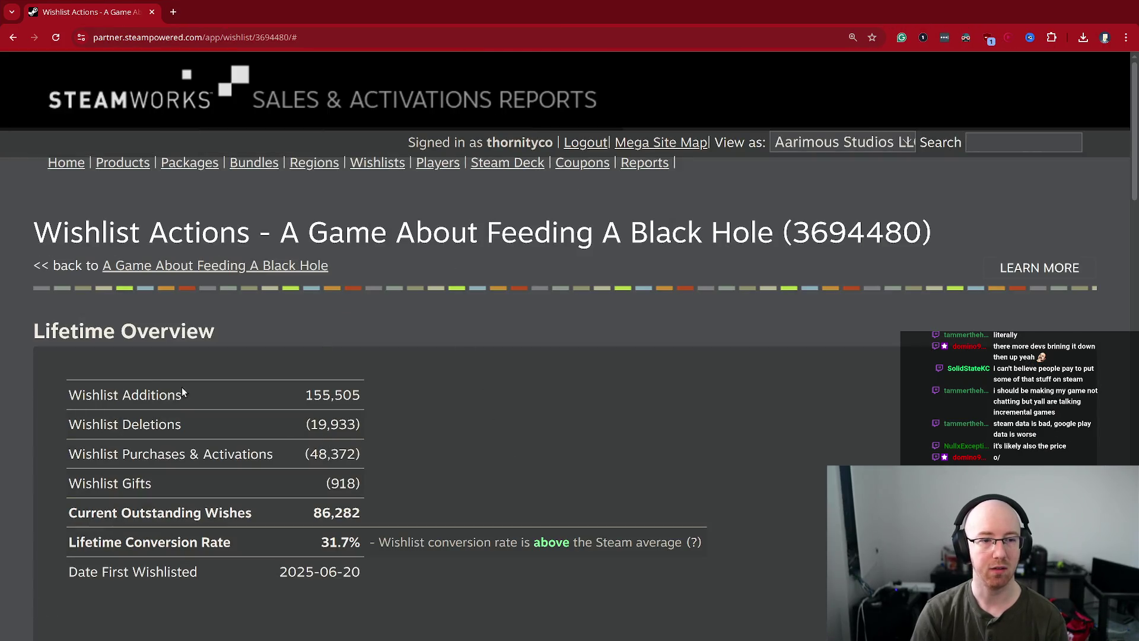
{"action": "mouse_move", "coordinate": [131, 394]}
{"action": "left_mouse_down"}
{"action": "mouse_move", "coordinate": [355, 389]}
{"action": "mouse_move", "coordinate": [366, 398]}
{"action": "left_mouse_up"}
{"action": "left_click", "coordinate": [366, 399]}
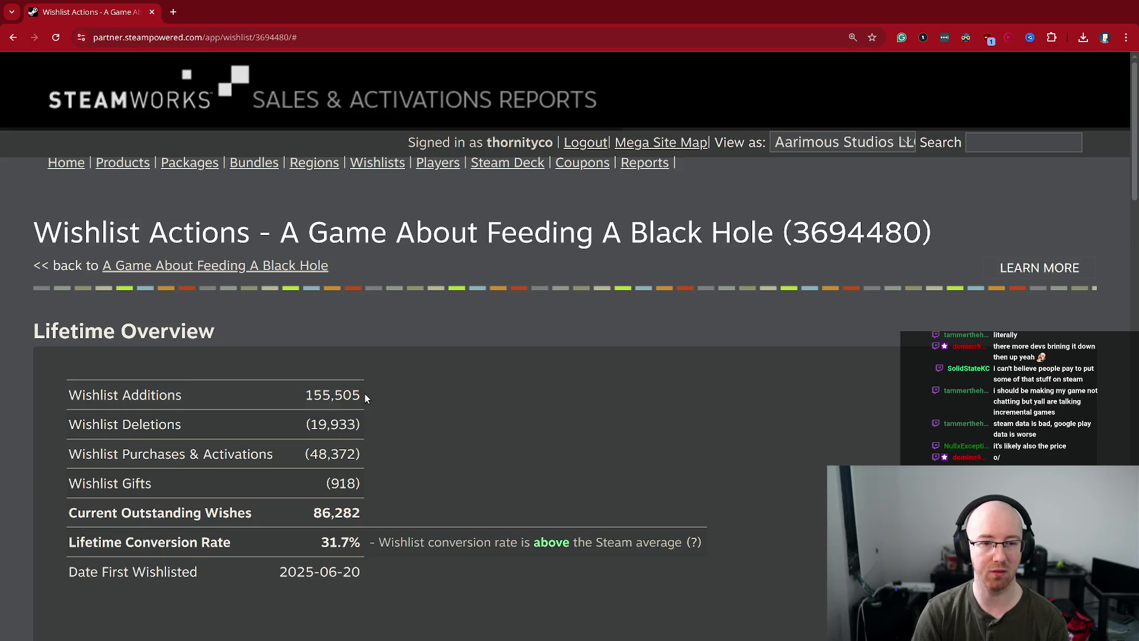
- Check the Lifetime Steam units on the game's sales page, then return to Wishlist Actions
{"action": "left_click", "coordinate": [202, 269]}
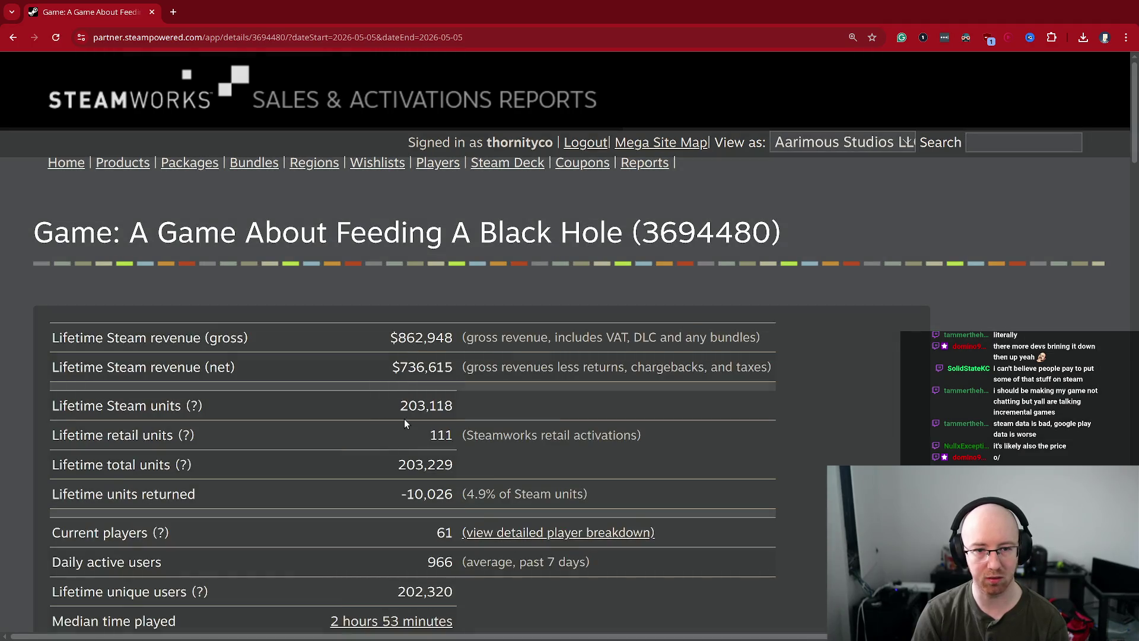
{"action": "left_click_drag", "start_coordinate": [404, 419], "coordinate": [462, 409]}
{"action": "left_click", "coordinate": [463, 413]}
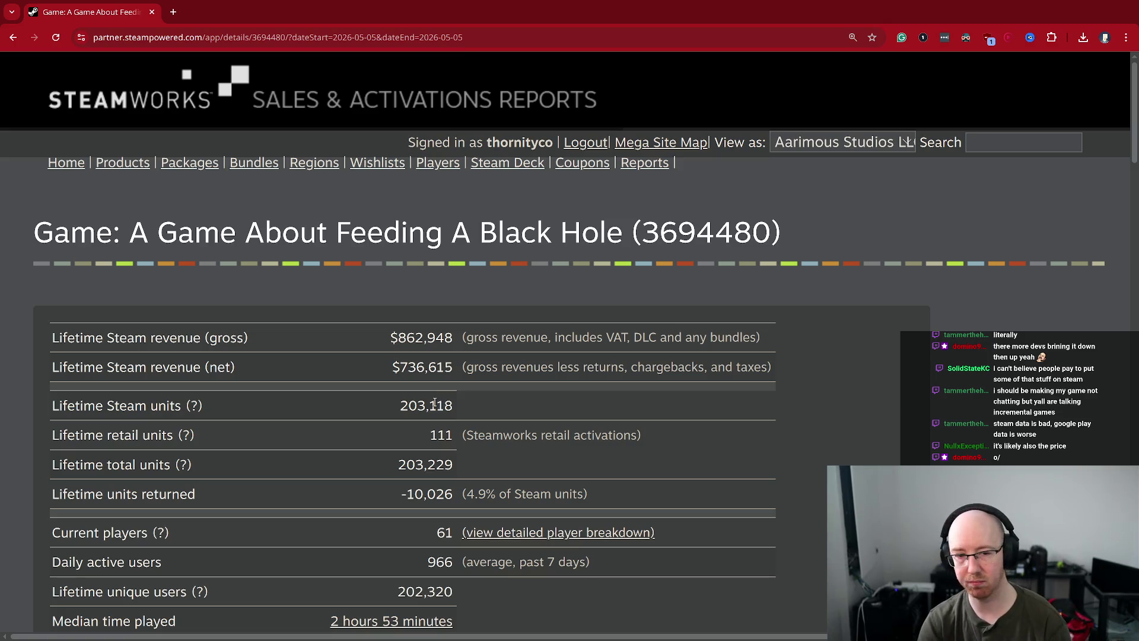
{"action": "key", "text": "alt+Left"}
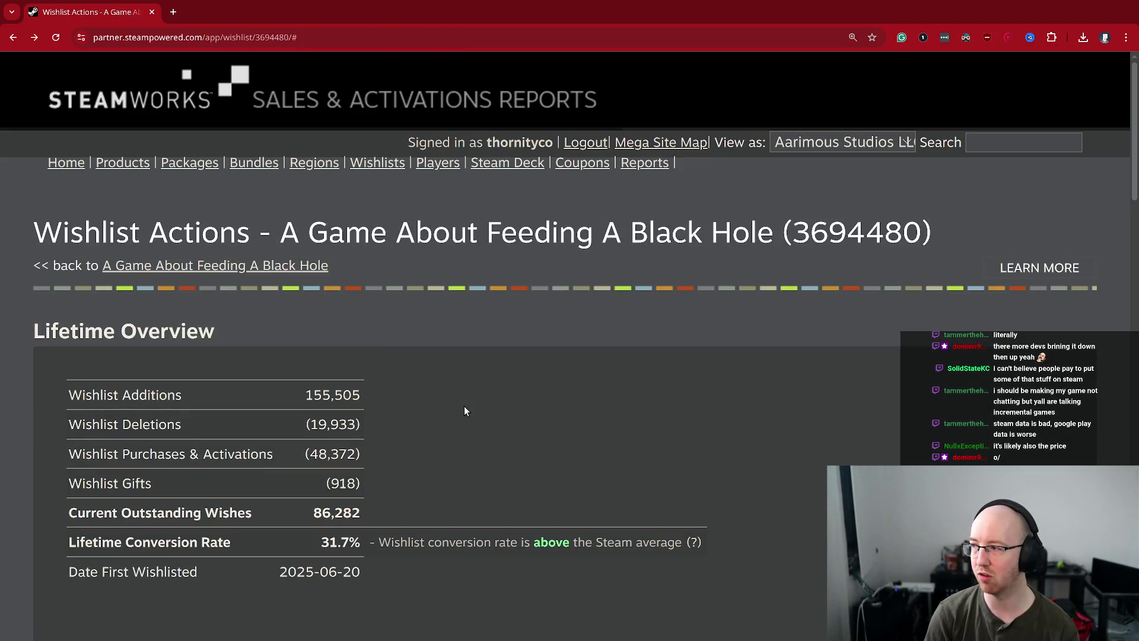
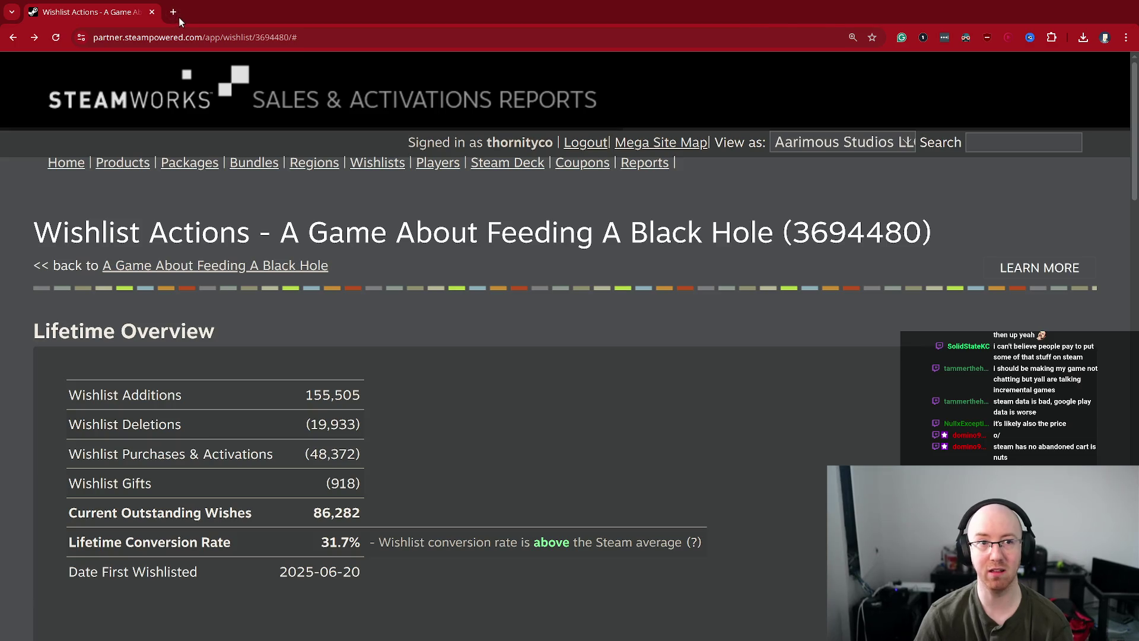
- Load the Steam store home page in a new full-screen browser tab
{"action": "key", "text": "super+f"}
{"action": "key", "text": "super+f"}
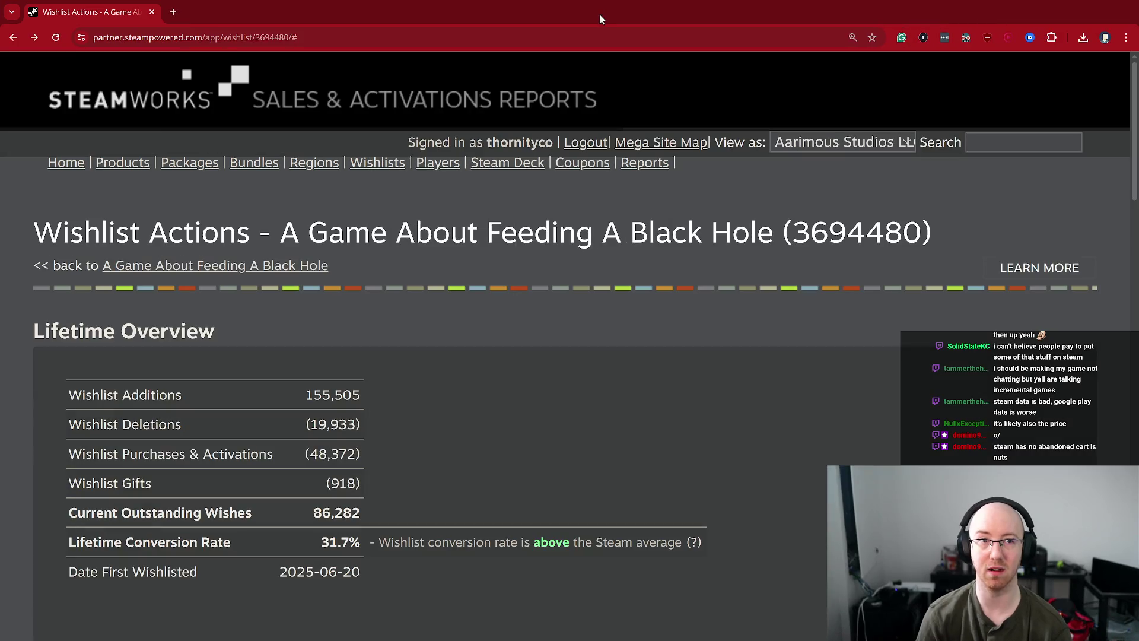
{"action": "left_click", "coordinate": [173, 12]}
{"action": "type", "text": "store"}
{"action": "key", "text": "Return"}
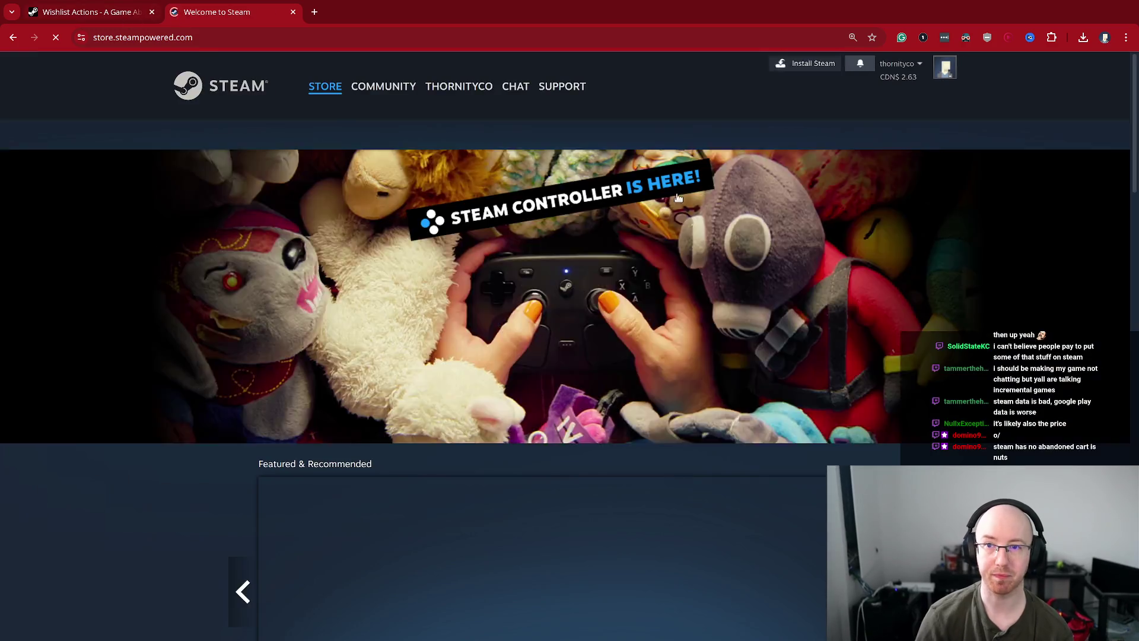
- Open the All Aboard! The Train Defense Express page from the store recommendations
{"action": "scroll", "coordinate": [703, 469], "scroll_direction": "down", "scroll_amount": 1}
{"action": "scroll", "coordinate": [704, 469], "scroll_direction": "down", "scroll_amount": 20}
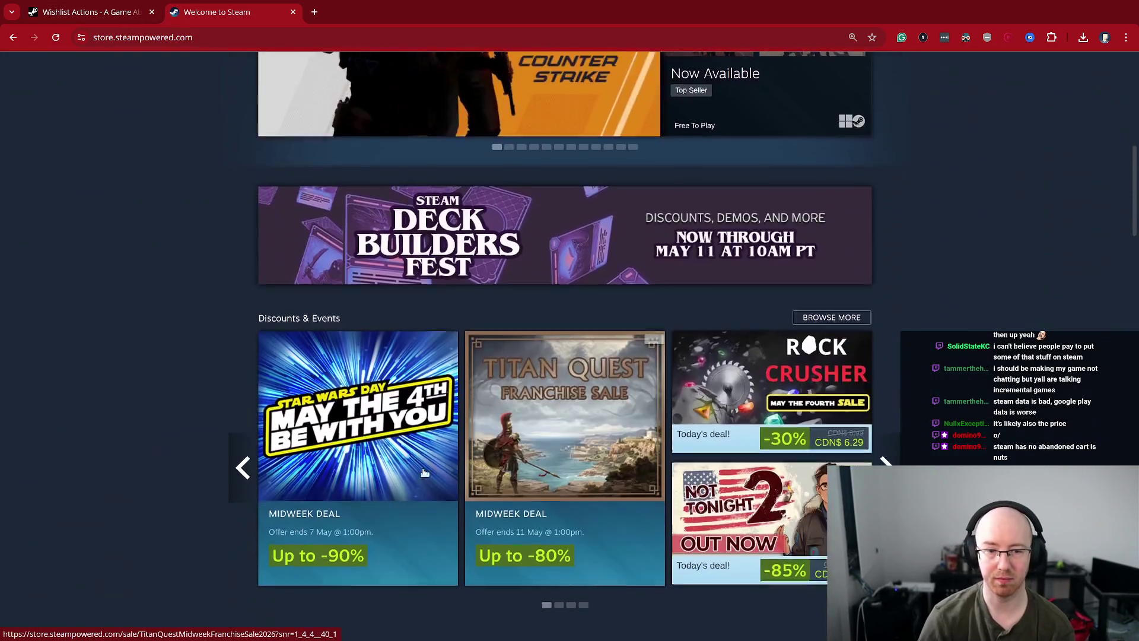
{"action": "scroll", "coordinate": [348, 440], "scroll_direction": "down", "scroll_amount": 5}
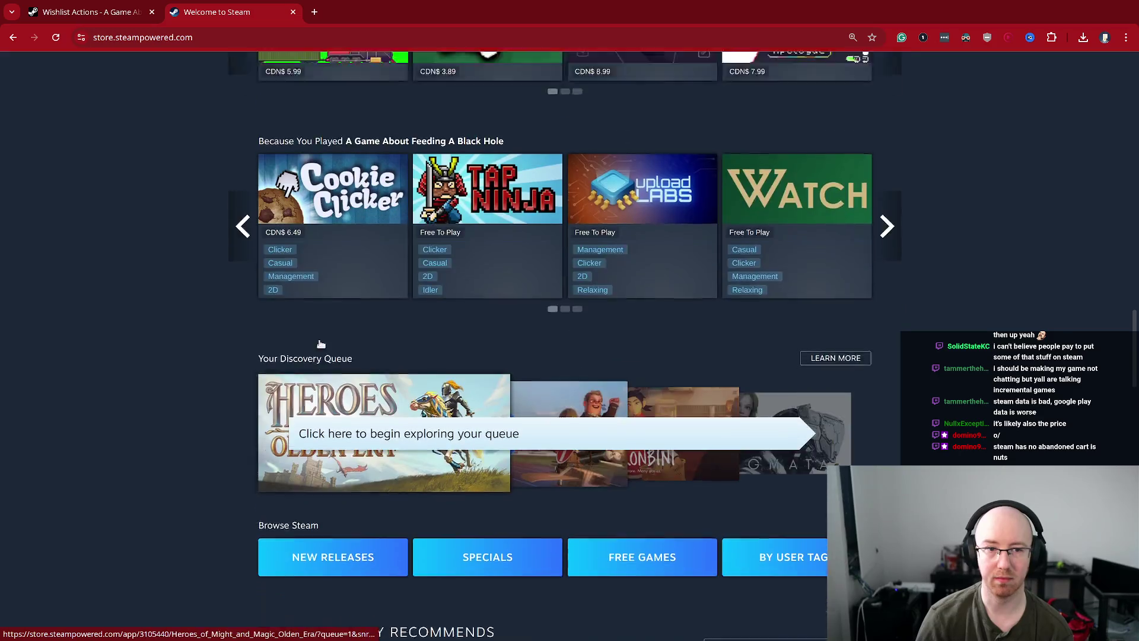
{"action": "scroll", "coordinate": [348, 440], "scroll_direction": "up", "scroll_amount": 3}
{"action": "left_click", "coordinate": [333, 205]}
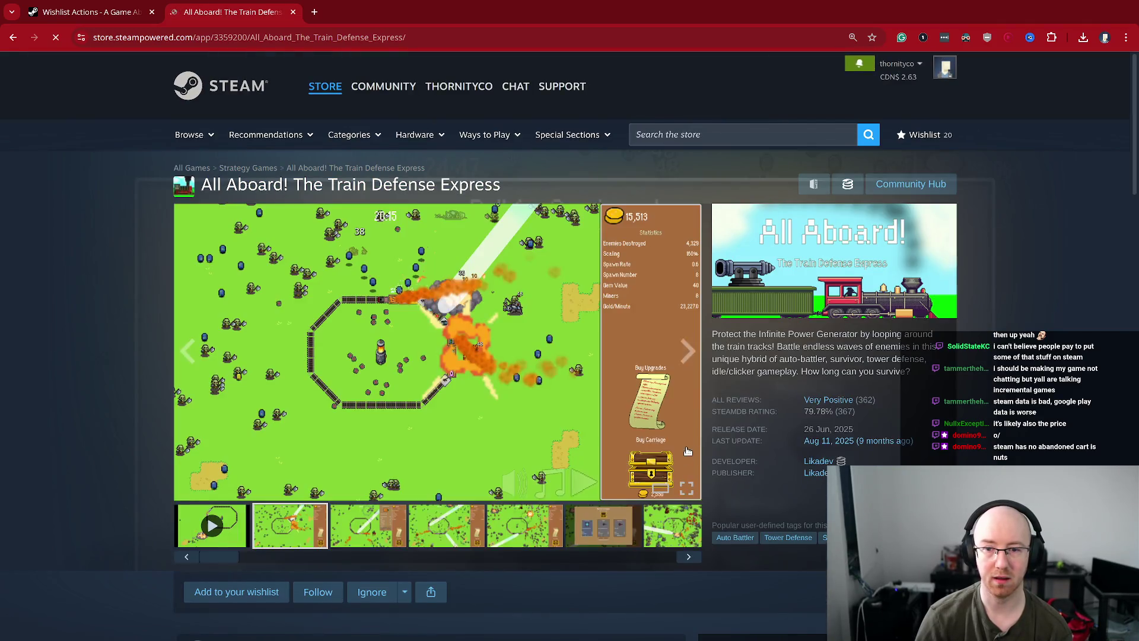
- Add All Aboard! to the wishlist, then remove it again
{"action": "scroll", "coordinate": [532, 378], "scroll_direction": "down", "scroll_amount": 2}
{"action": "left_click", "coordinate": [231, 450]}
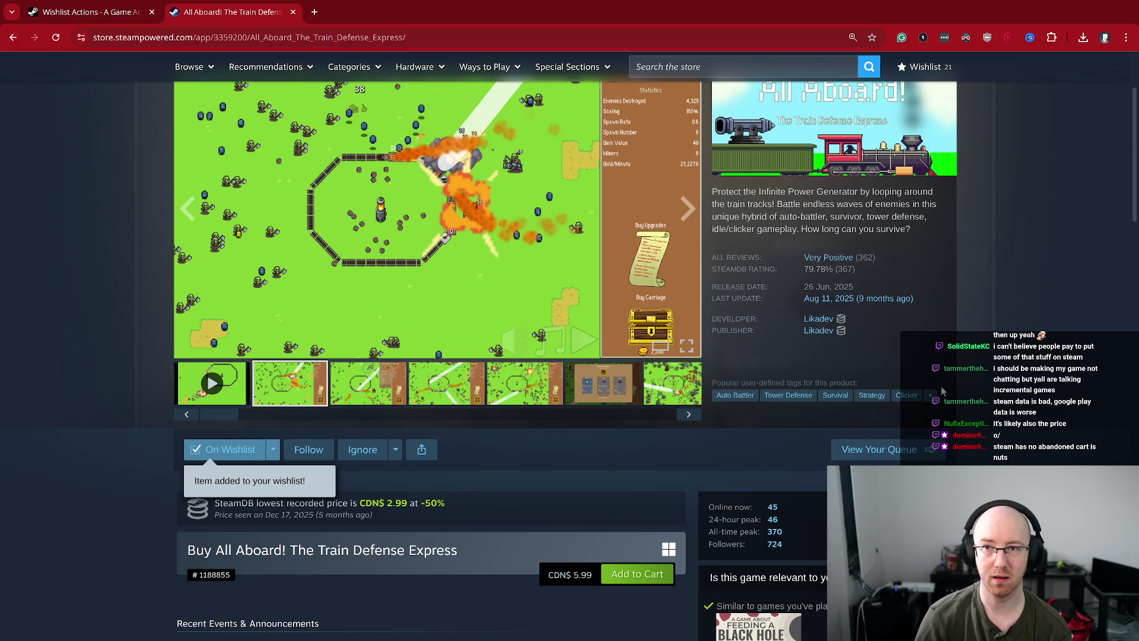
{"action": "mouse_move", "coordinate": [273, 449]}
{"action": "left_click", "coordinate": [249, 499]}
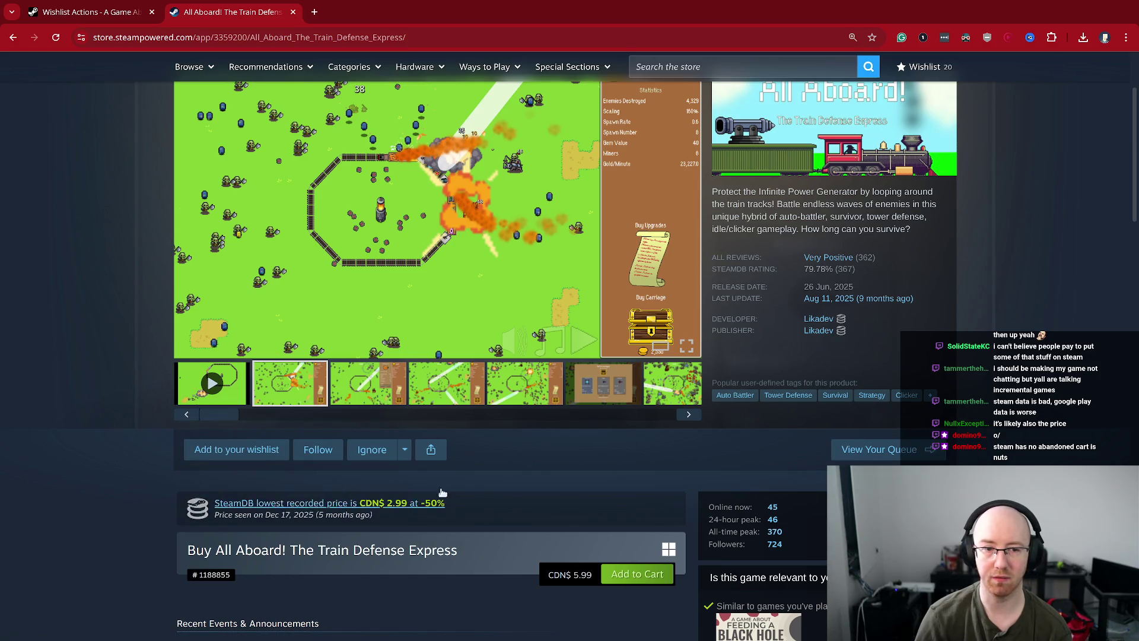
- Add All Aboard! to the cart and continue shopping on its store page
{"action": "scroll", "coordinate": [777, 432], "scroll_direction": "up", "scroll_amount": 2}
{"action": "scroll", "coordinate": [706, 482], "scroll_direction": "down", "scroll_amount": 4}
{"action": "left_click", "coordinate": [639, 436]}
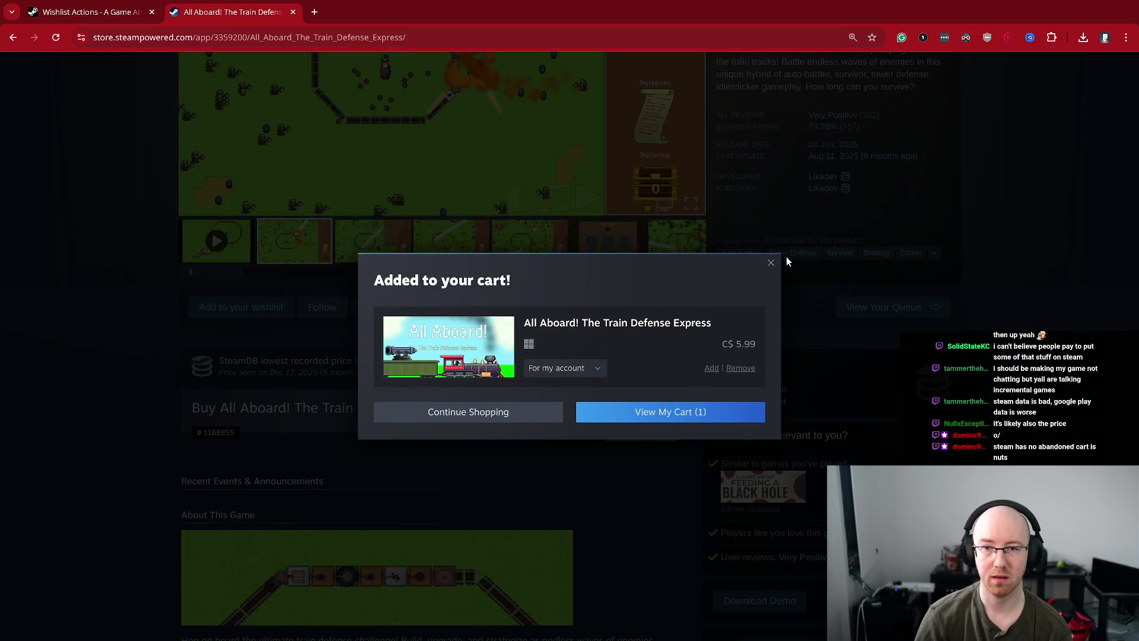
{"action": "left_click", "coordinate": [772, 263]}
{"action": "scroll", "coordinate": [1086, 208], "scroll_direction": "up", "scroll_amount": 5}
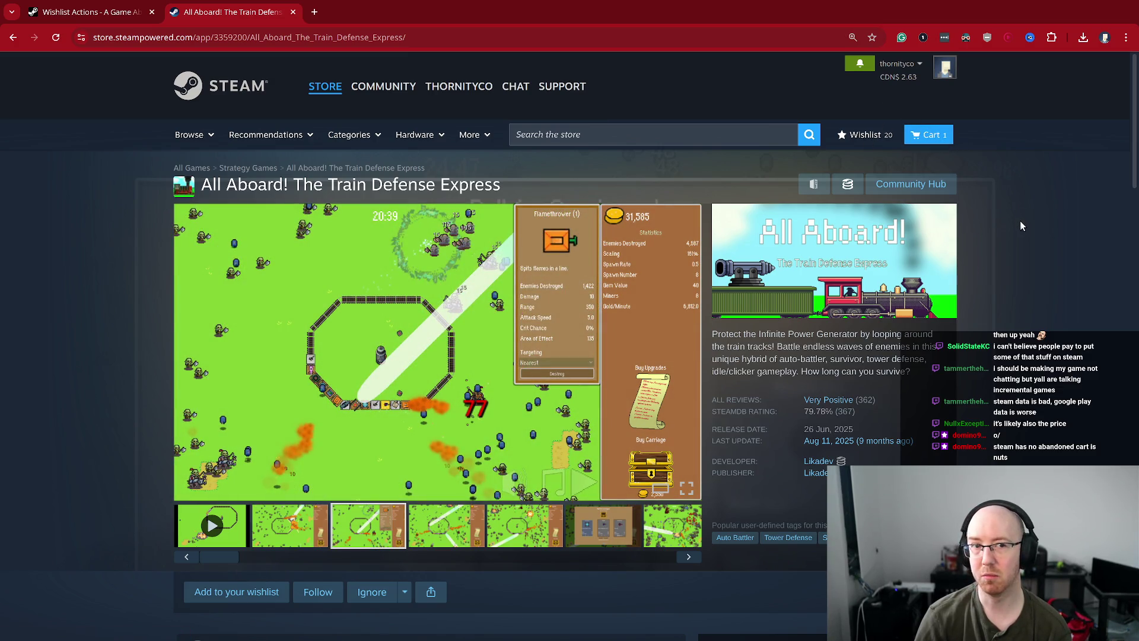
{"action": "scroll", "coordinate": [1057, 231], "scroll_direction": "down", "scroll_amount": 8}
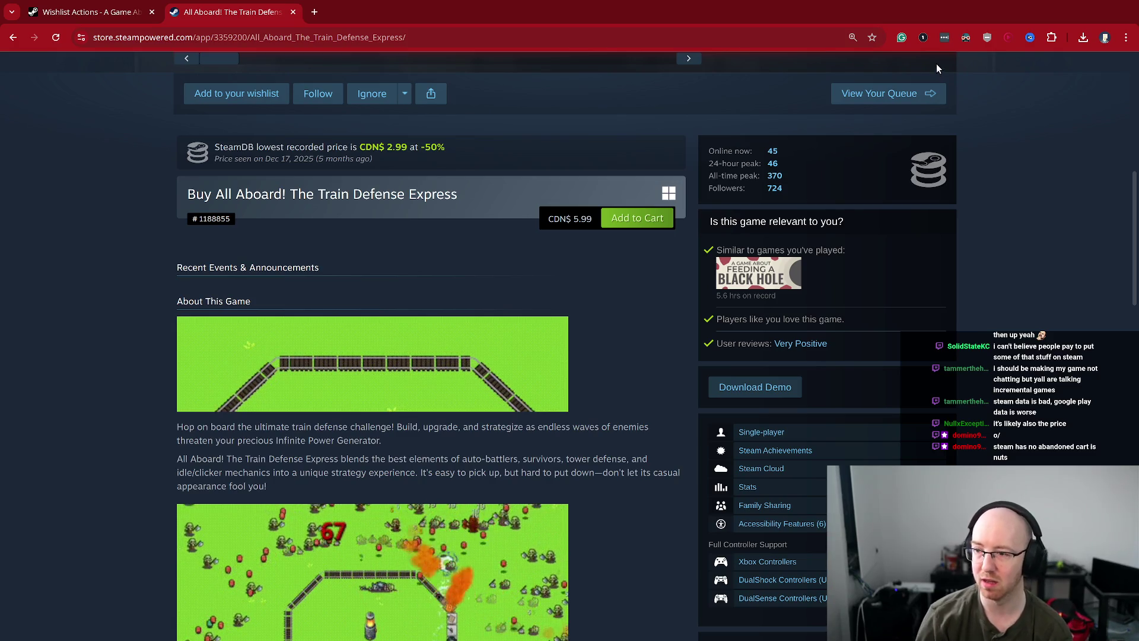
{"action": "scroll", "coordinate": [962, 76], "scroll_direction": "up", "scroll_amount": 6}
{"action": "scroll", "coordinate": [1002, 89], "scroll_direction": "up", "scroll_amount": 2}
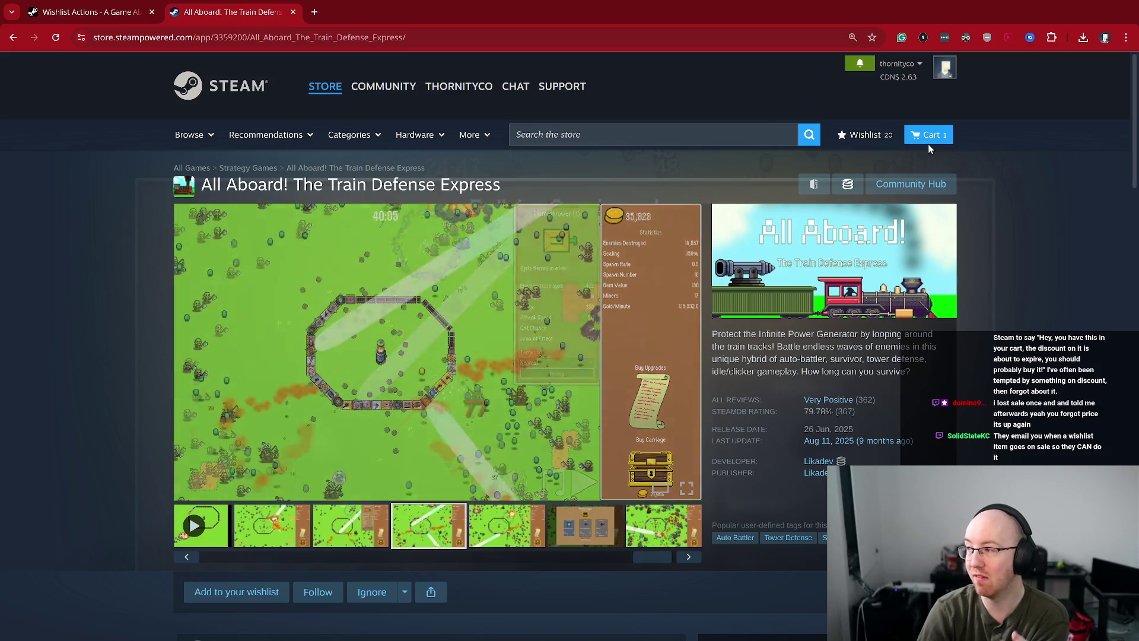
- Remove All Aboard! from the shopping cart, leaving a C$ 0.00 total
{"action": "left_click", "coordinate": [932, 140]}
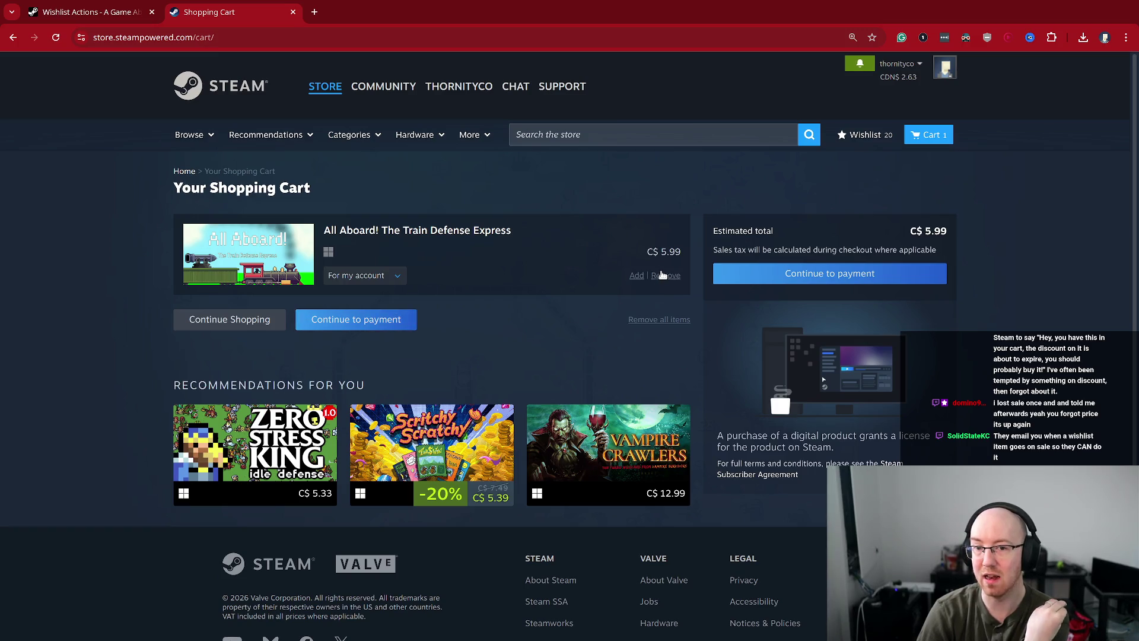
{"action": "left_click", "coordinate": [664, 276]}
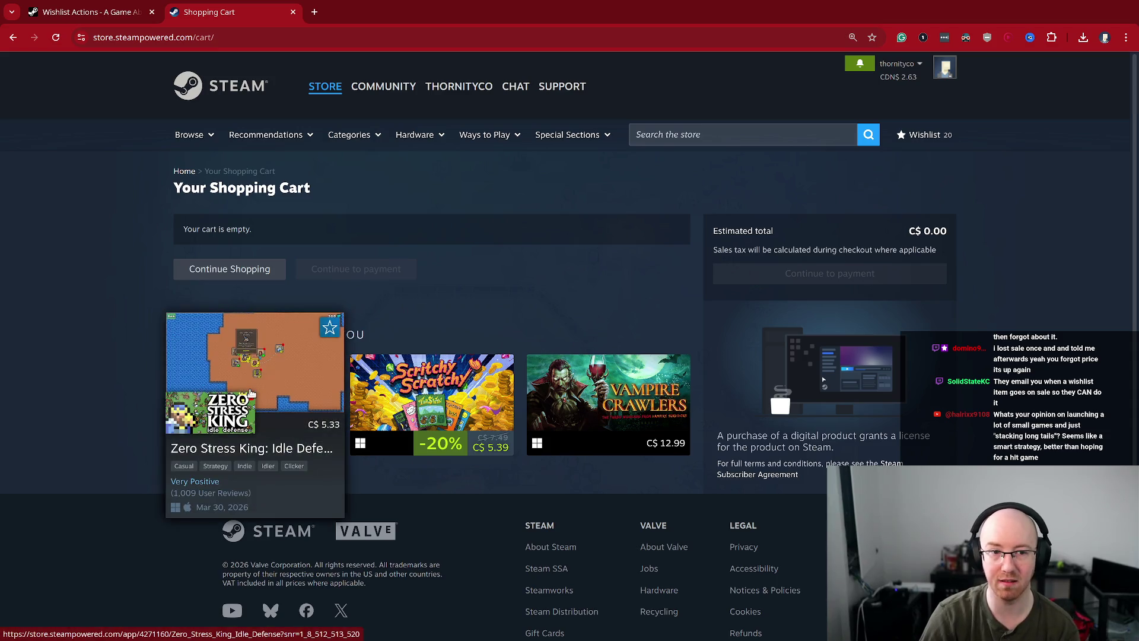
- View Zero Stress King: Idle Defense in a new tab, then exit fullscreen and close the empty window
{"action": "middle_click", "coordinate": [252, 394]}
{"action": "left_click", "coordinate": [374, 12]}
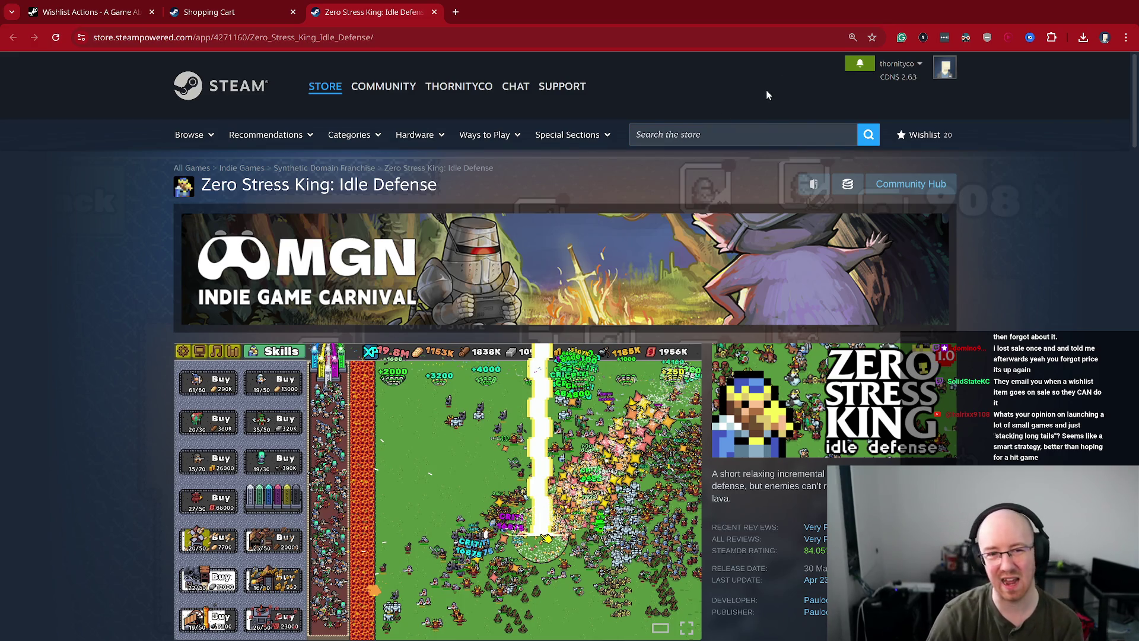
{"action": "scroll", "coordinate": [1005, 236], "scroll_direction": "down", "scroll_amount": 1}
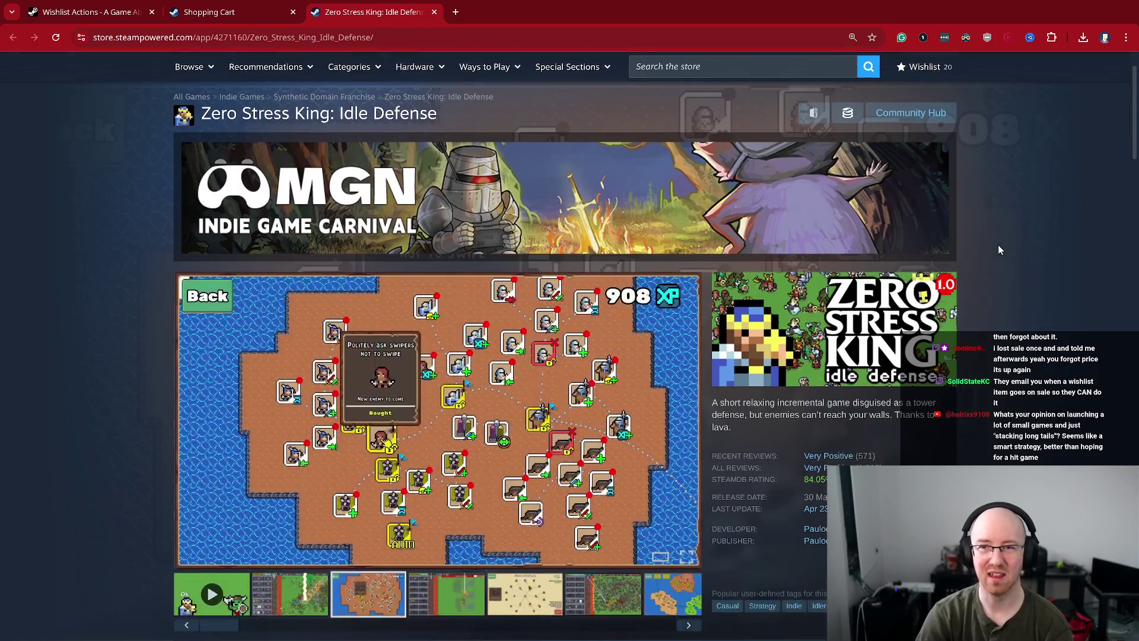
{"action": "scroll", "coordinate": [1046, 259], "scroll_direction": "up", "scroll_amount": 1}
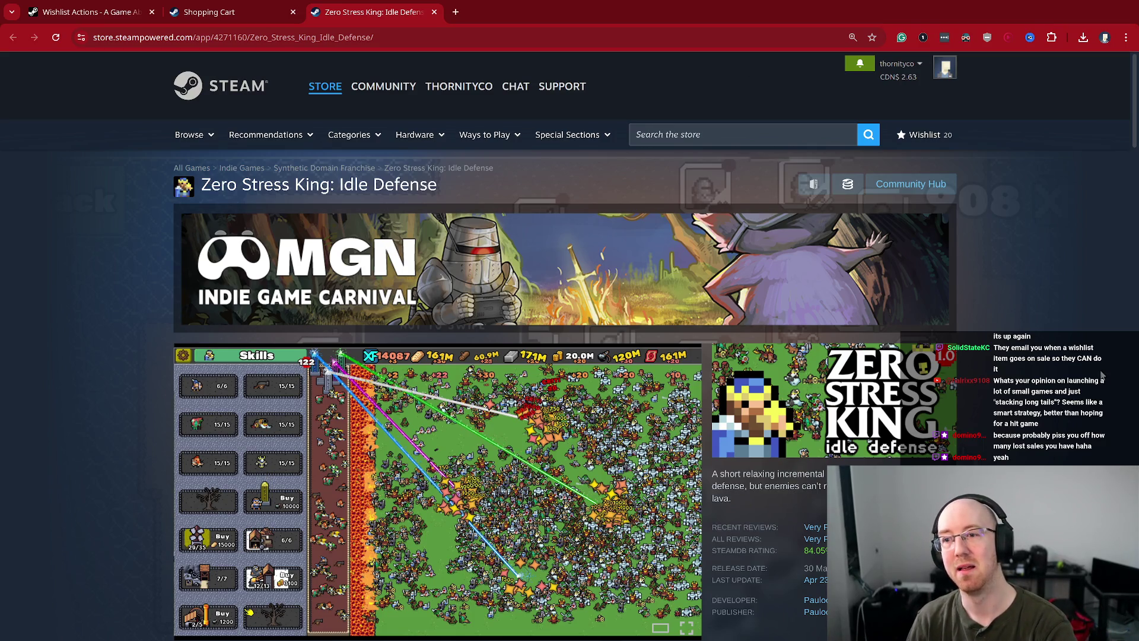
{"action": "key", "text": "ctrl+n"}
{"action": "key", "text": "ctrl+w"}
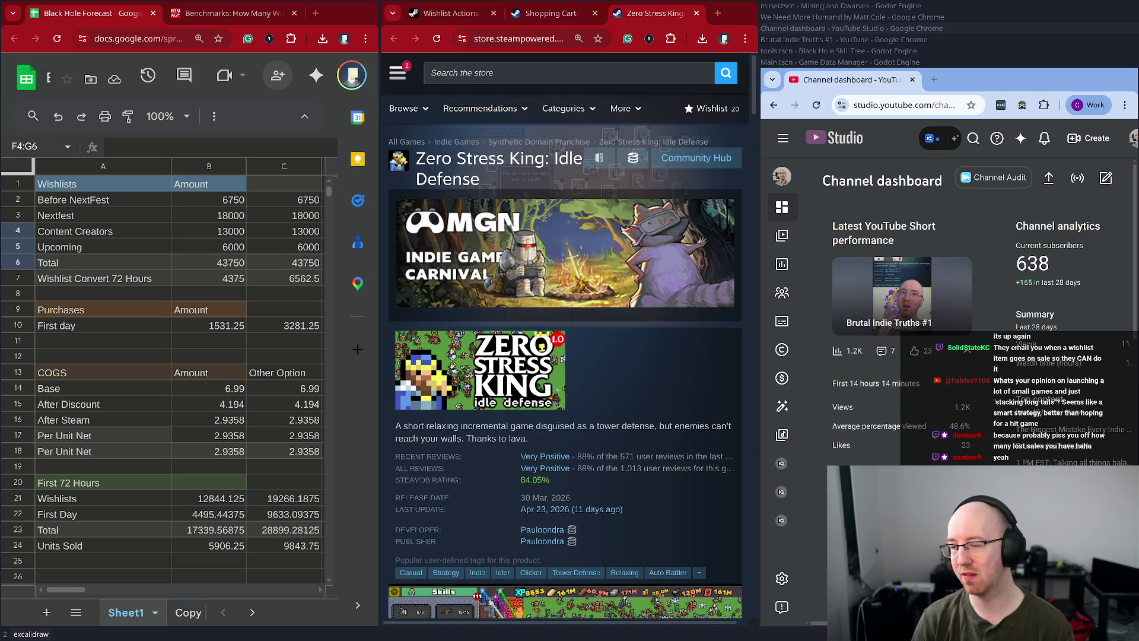
- Focus the YouTube Studio window tiled beside the Black Hole Forecast sheet
{"action": "left_click", "coordinate": [876, 83]}
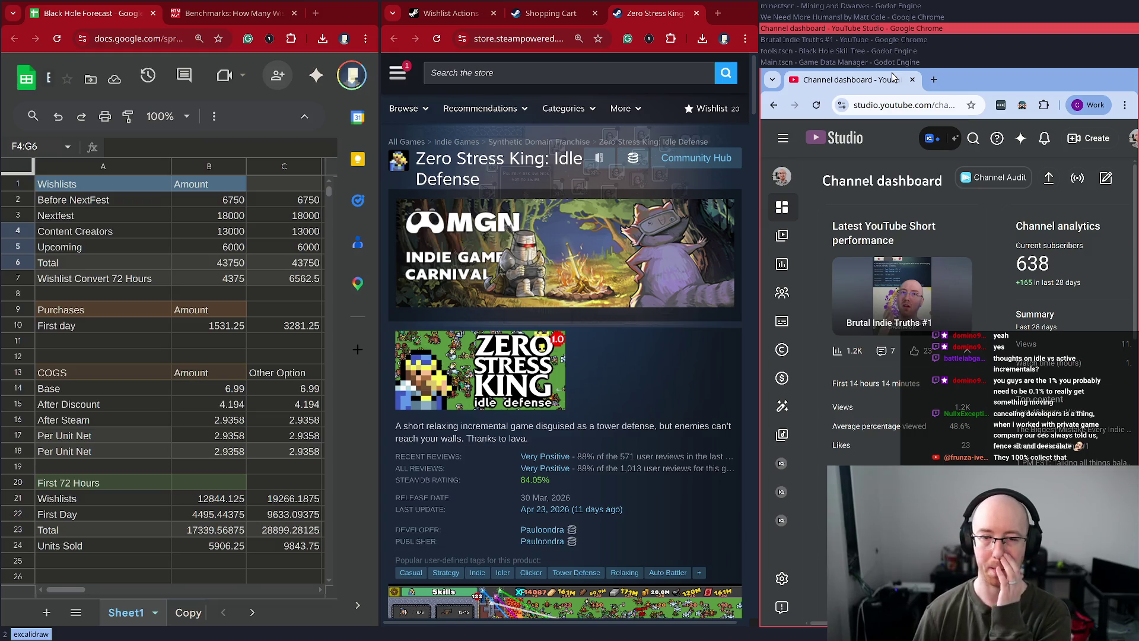
- Bring the itch.io We Need More Humans! page fullscreen, scroll it, and close its tab
{"action": "key", "text": "super+Up"}
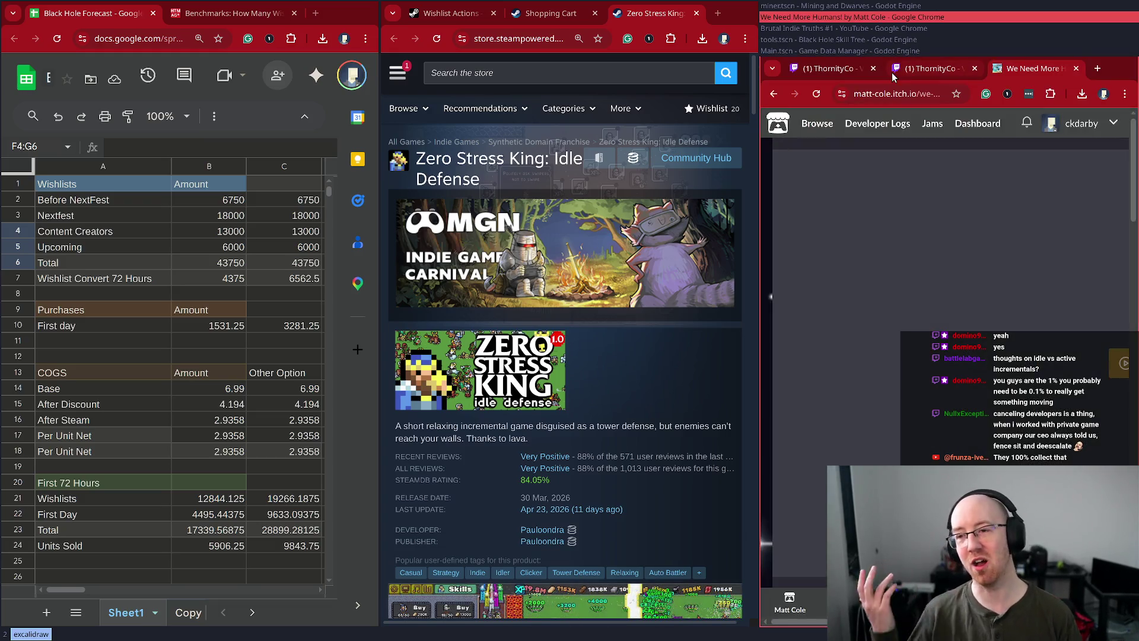
{"action": "key", "text": "super+f"}
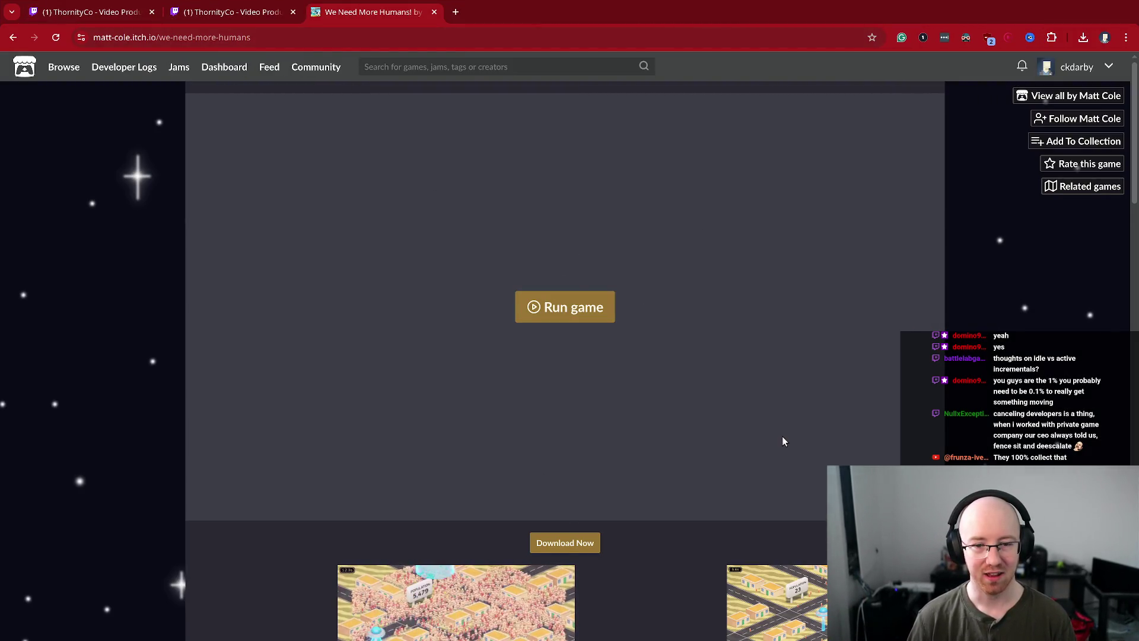
{"action": "scroll", "coordinate": [324, 550], "scroll_direction": "down", "scroll_amount": 3}
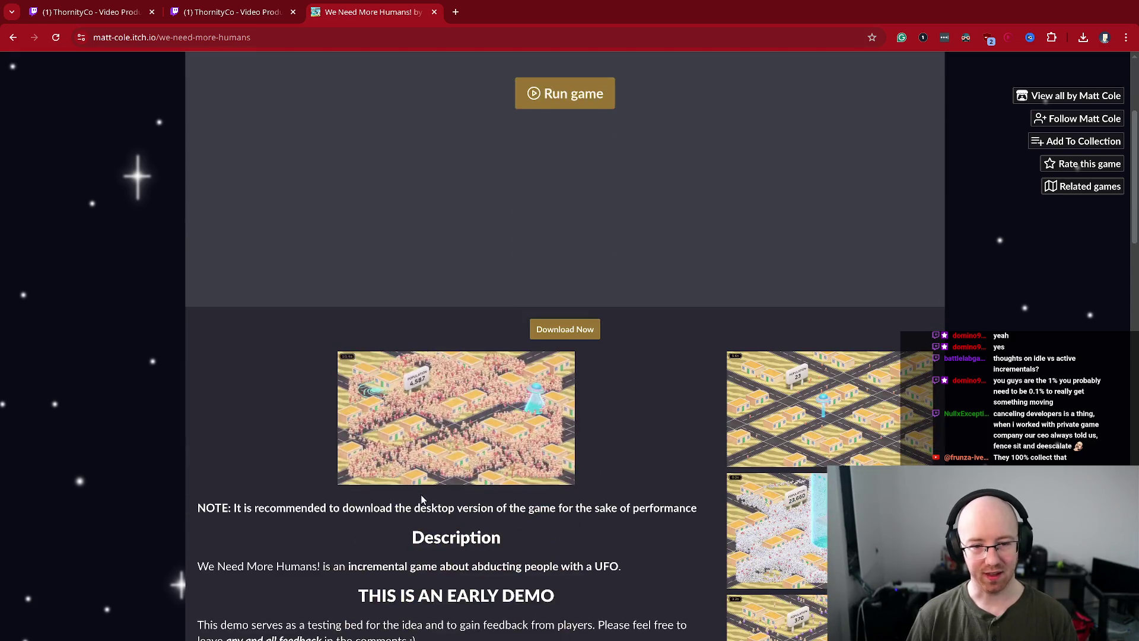
{"action": "key", "text": "ctrl+w"}
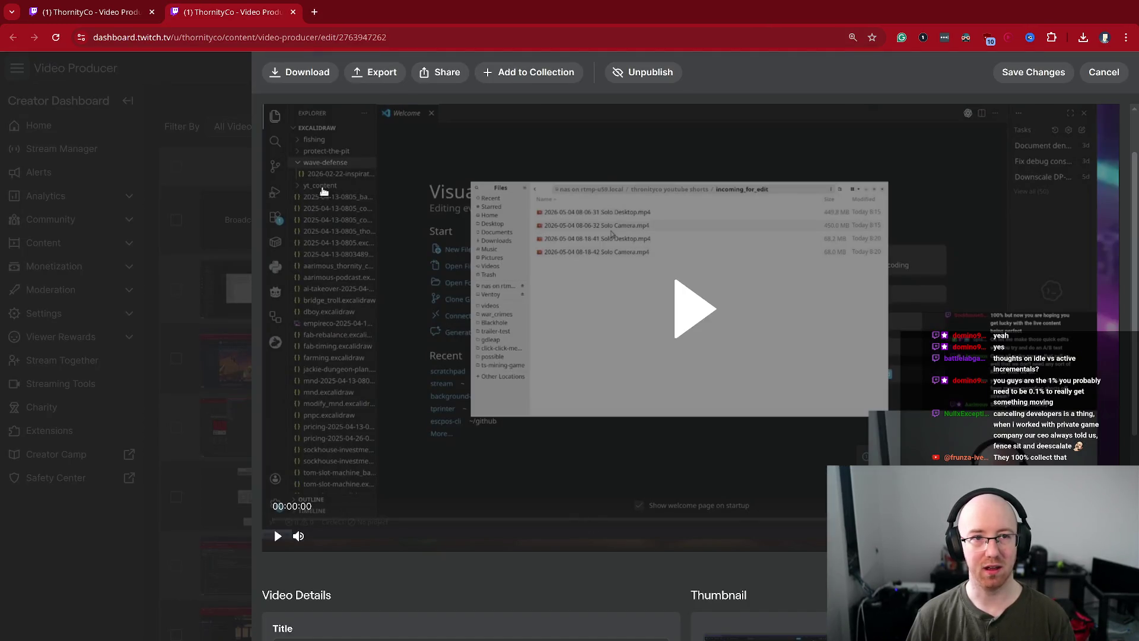
- Close the Twitch video edit tab and launch the Files manager at Home
{"action": "middle_click", "coordinate": [259, 15]}
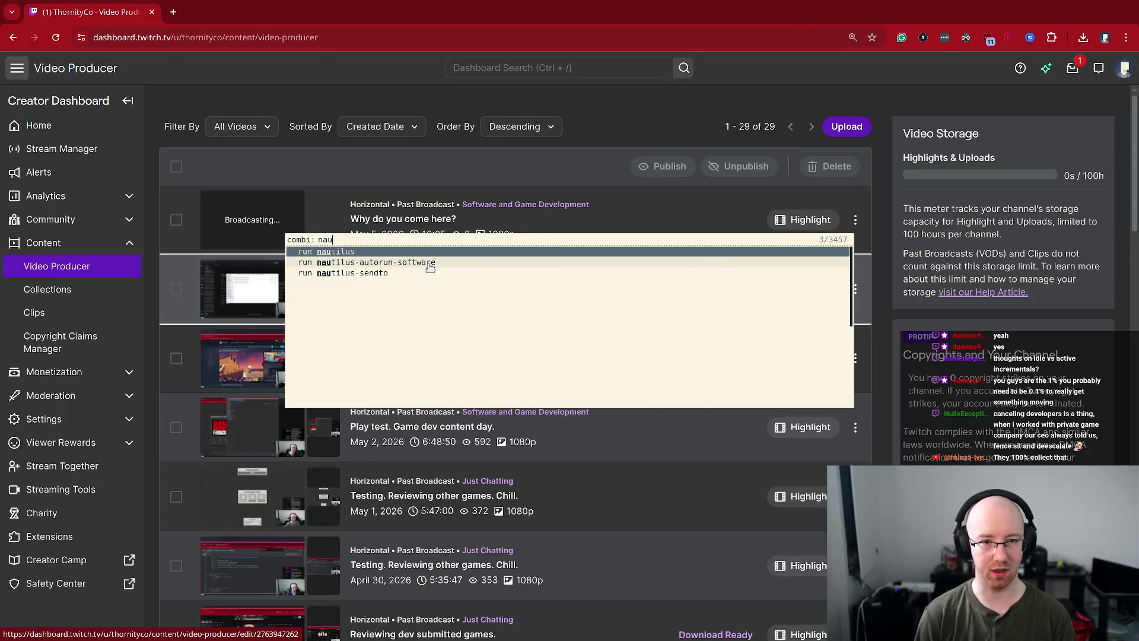
{"action": "key", "text": "super+2"}
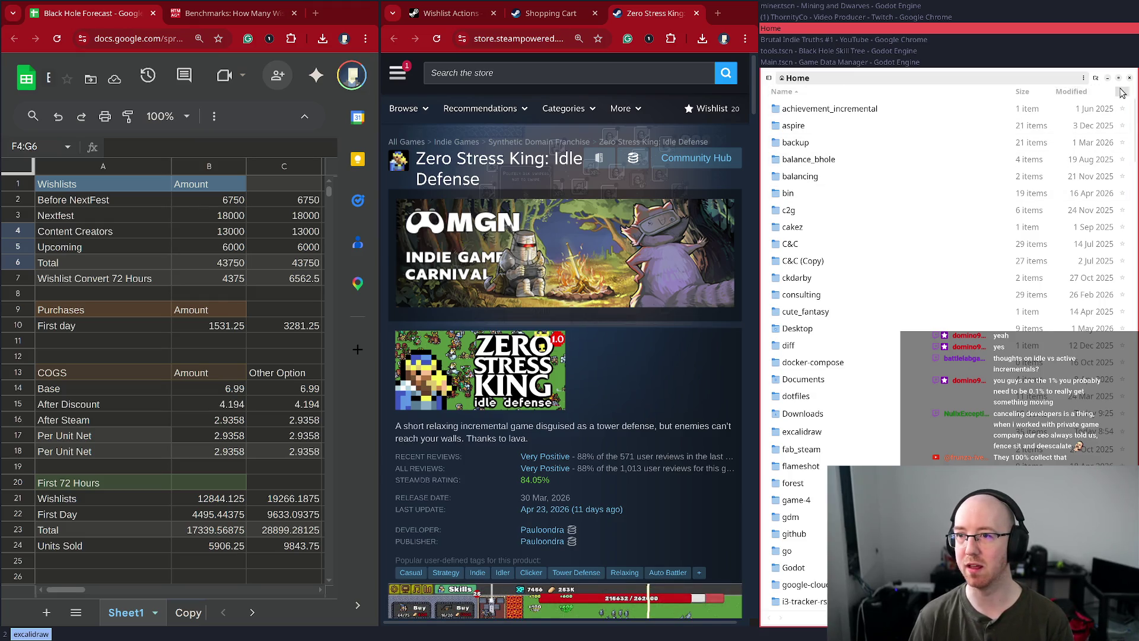
- Browse Files to Videos/long_form and select its 21.4 GB mp4 recording
{"action": "key", "text": "super+f"}
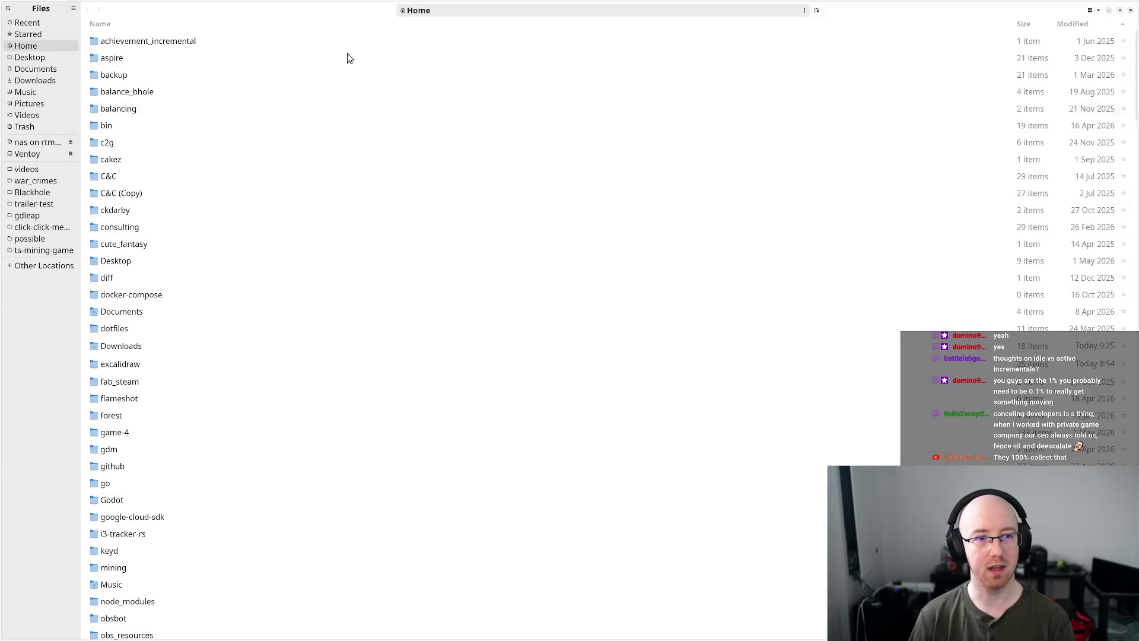
{"action": "left_click", "coordinate": [32, 170]}
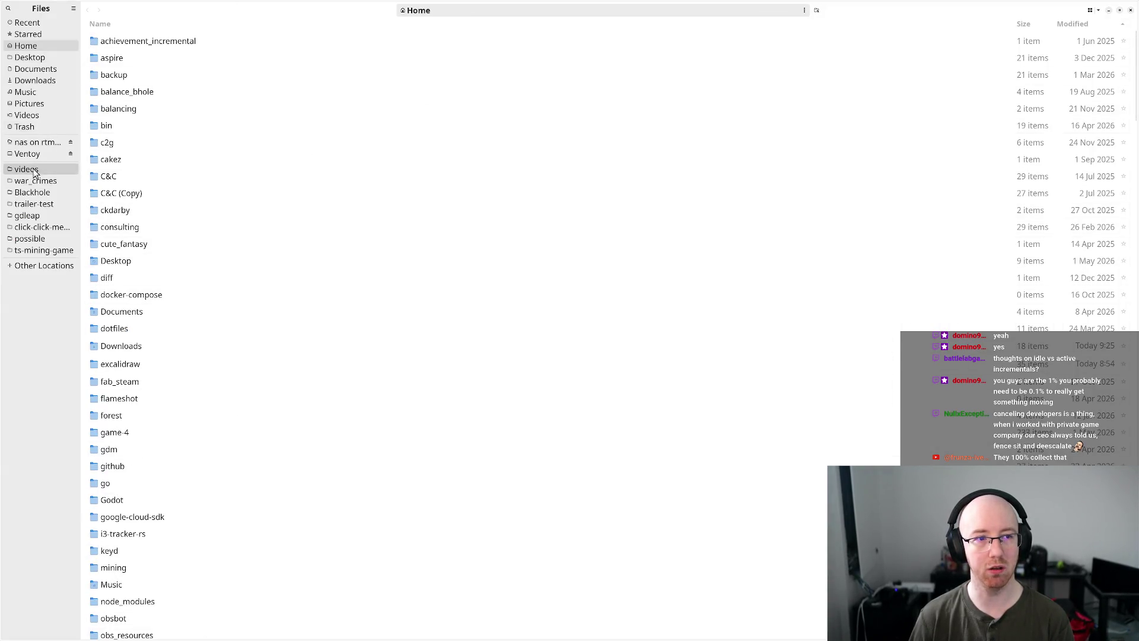
{"action": "double_click", "coordinate": [132, 77]}
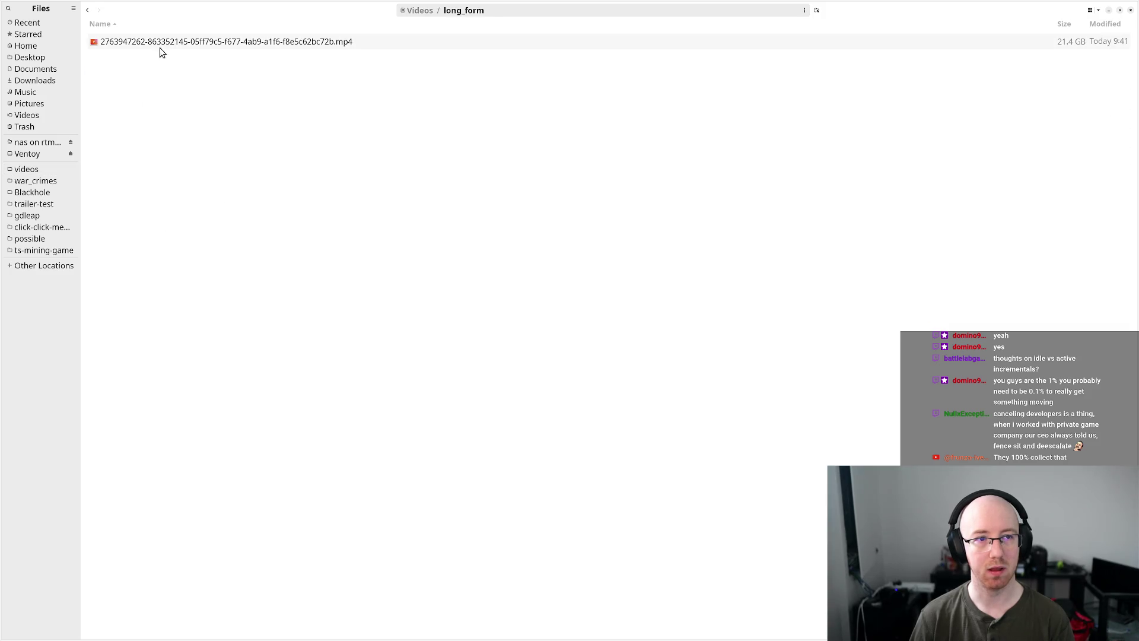
{"action": "left_click", "coordinate": [159, 47]}
{"action": "key", "text": "super+f"}
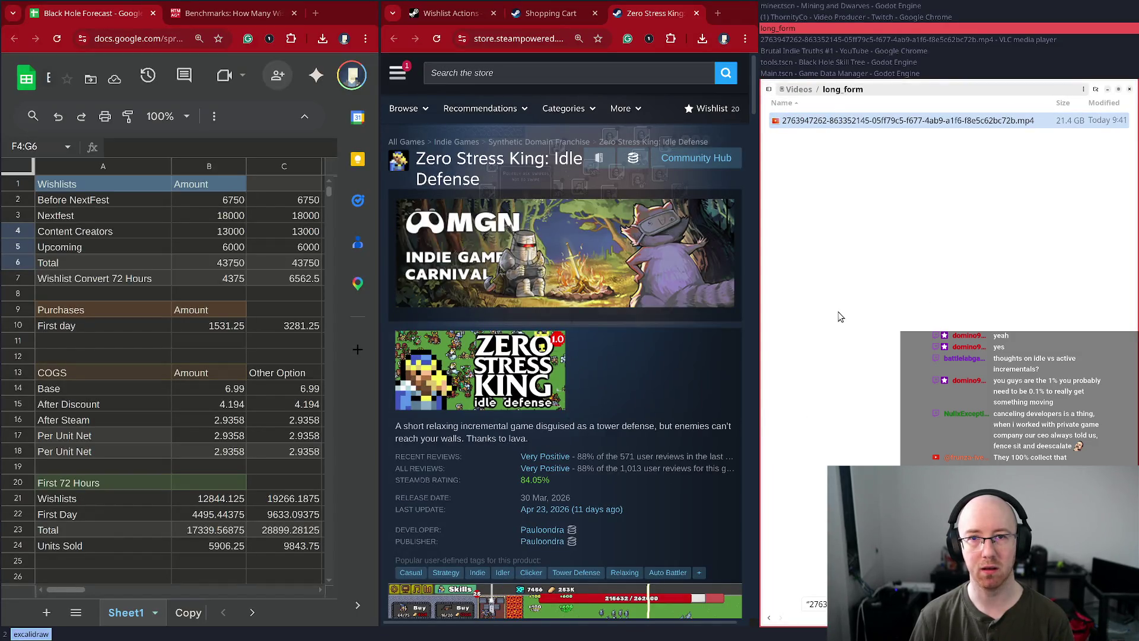
{"action": "left_click", "coordinate": [828, 193]}
{"action": "key", "text": "super+d"}
- Switch to VLC fullscreen, pause, and seek to the YouTube analytics scene
{"action": "type", "text": "vlc"}
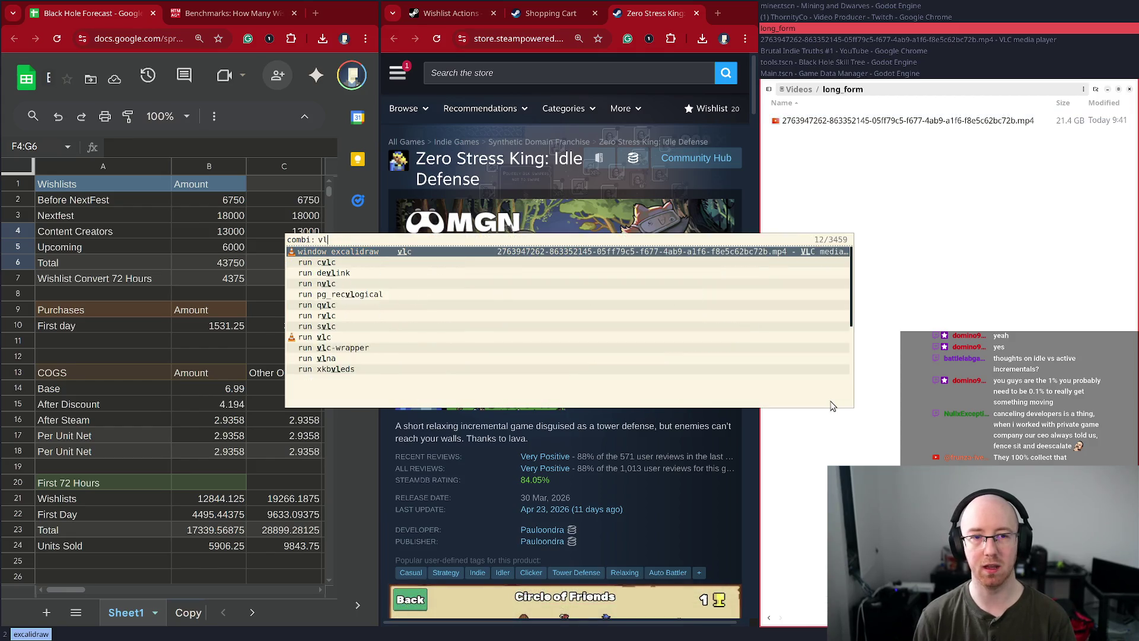
{"action": "key", "text": "Return"}
{"action": "key", "text": "super+f"}
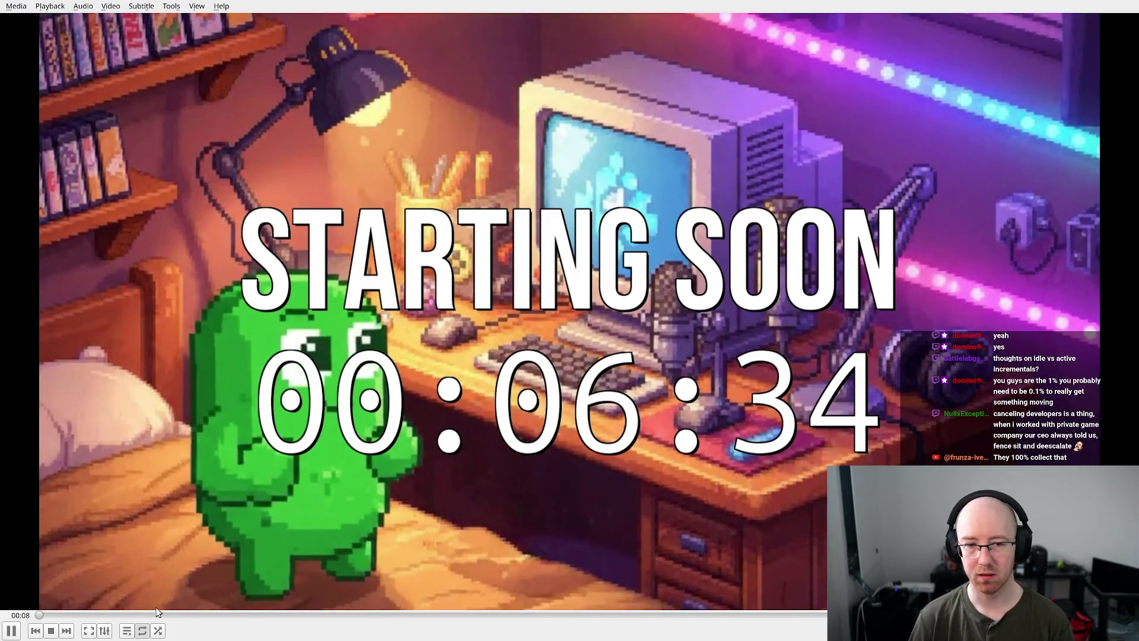
{"action": "left_click", "coordinate": [21, 627]}
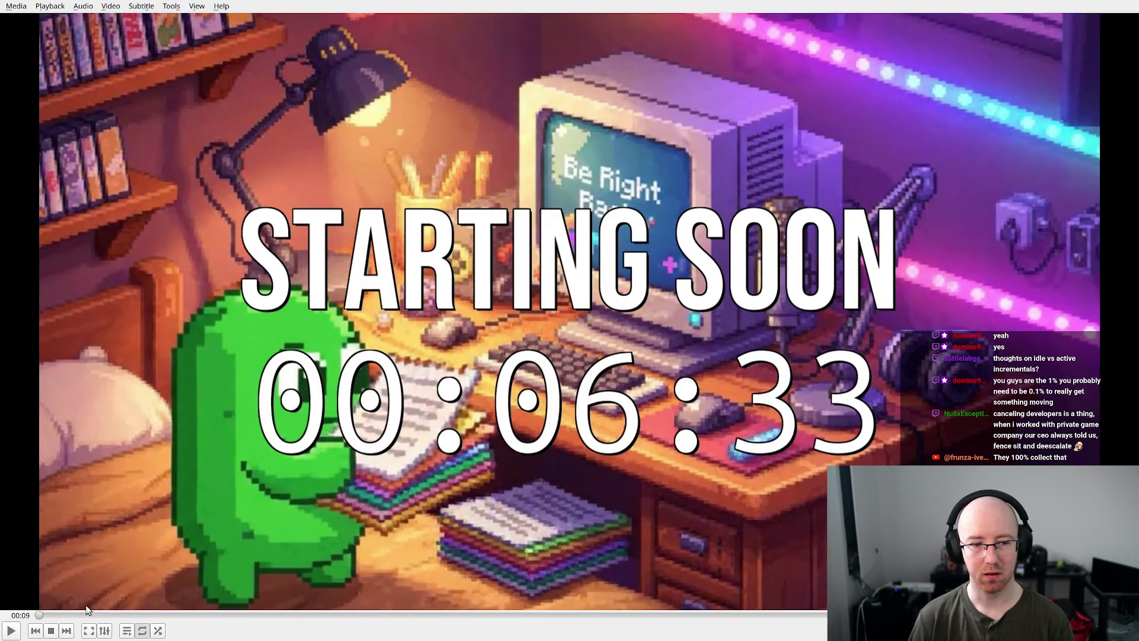
{"action": "left_click", "coordinate": [112, 615]}
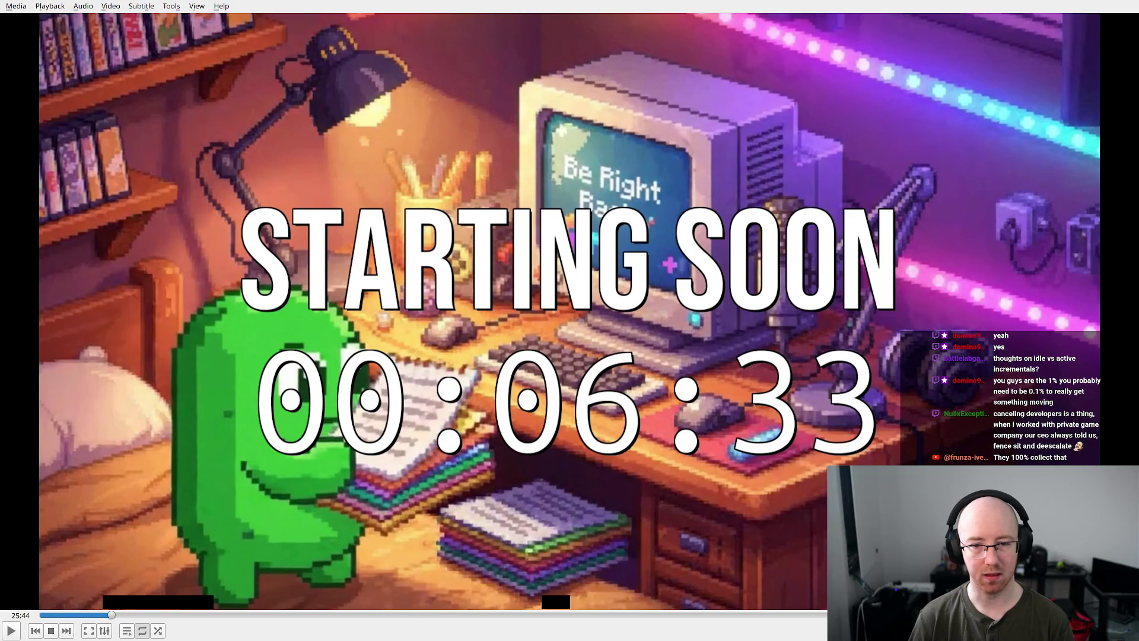
{"action": "left_click", "coordinate": [545, 615]}
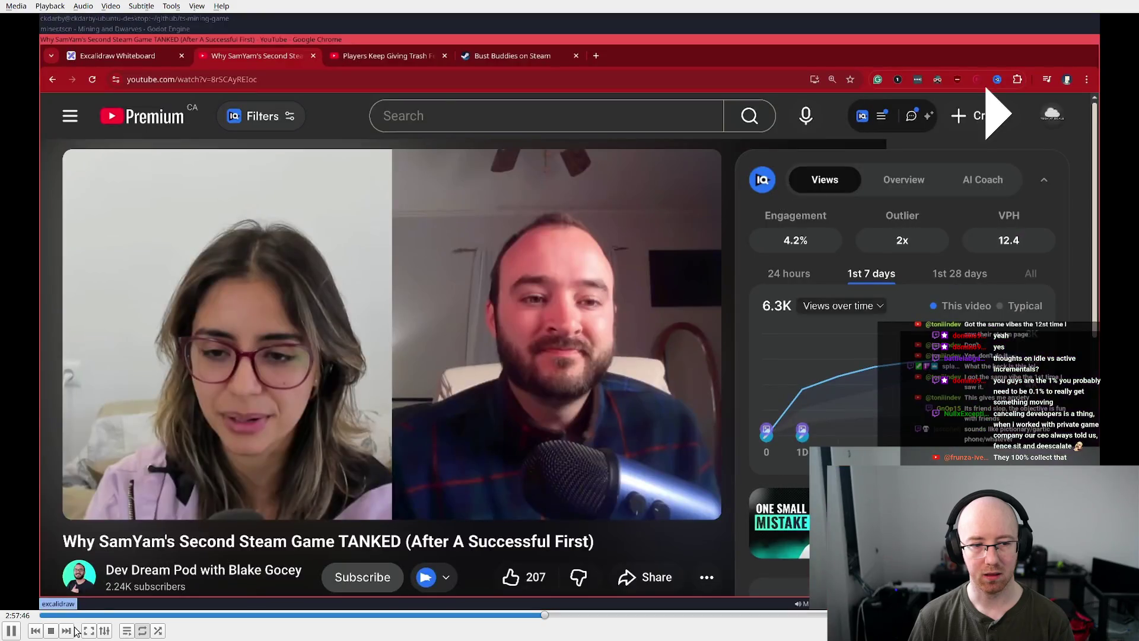
{"action": "left_click", "coordinate": [10, 631]}
{"action": "left_click", "coordinate": [8, 631]}
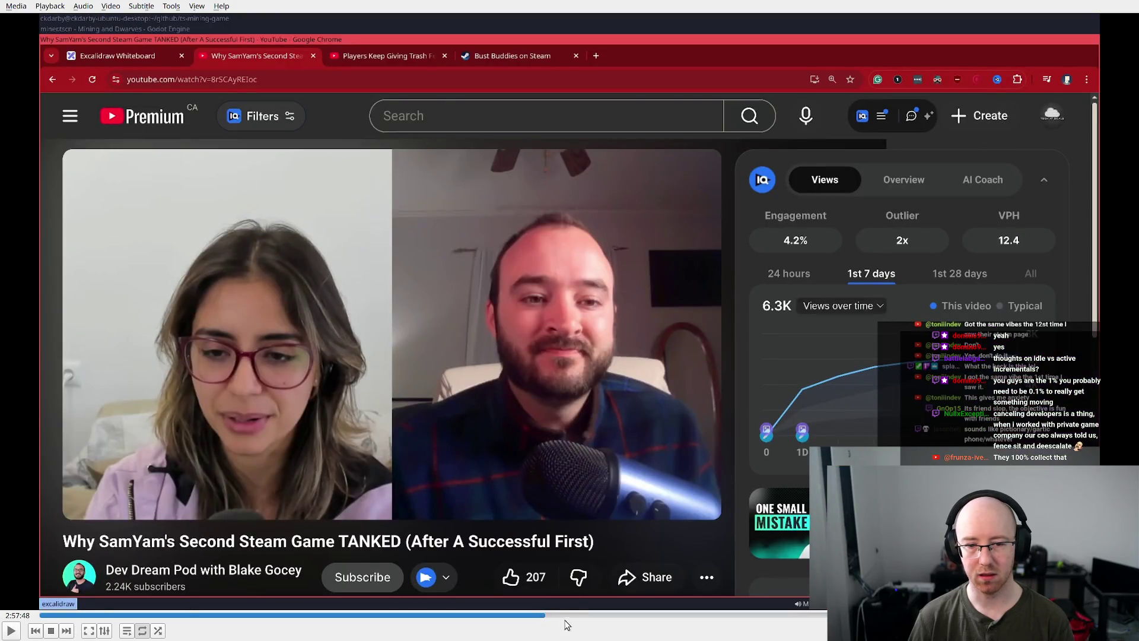
- Seek past the whiteboard notes and skill-tree editor to the finished whiteboard diagram
{"action": "left_click", "coordinate": [620, 616]}
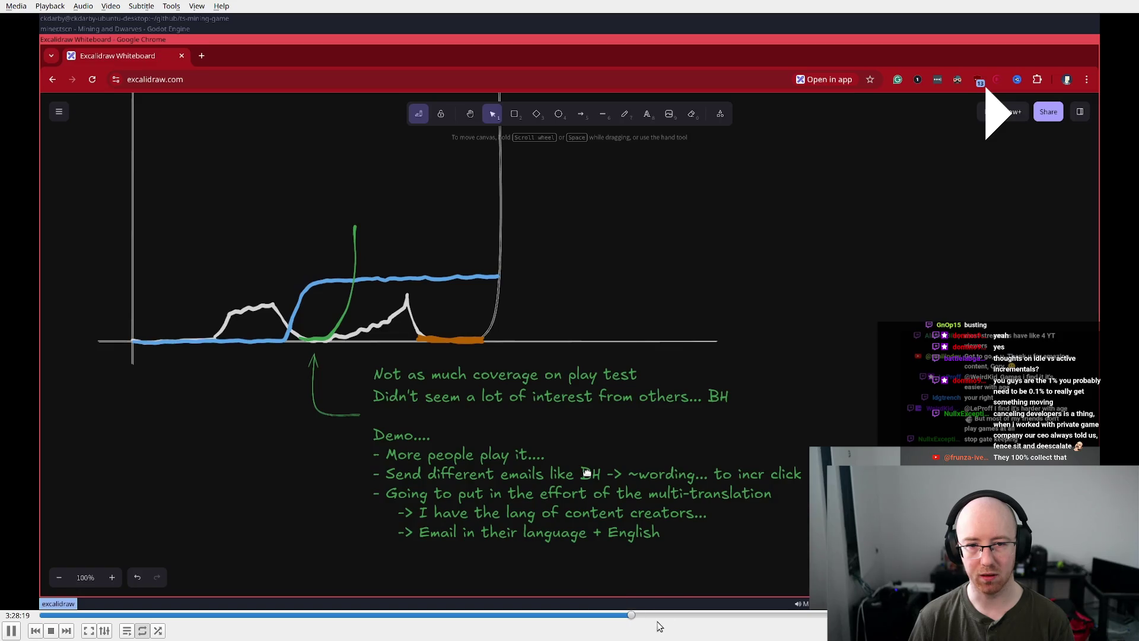
{"action": "left_click", "coordinate": [685, 616]}
{"action": "left_click", "coordinate": [717, 617]}
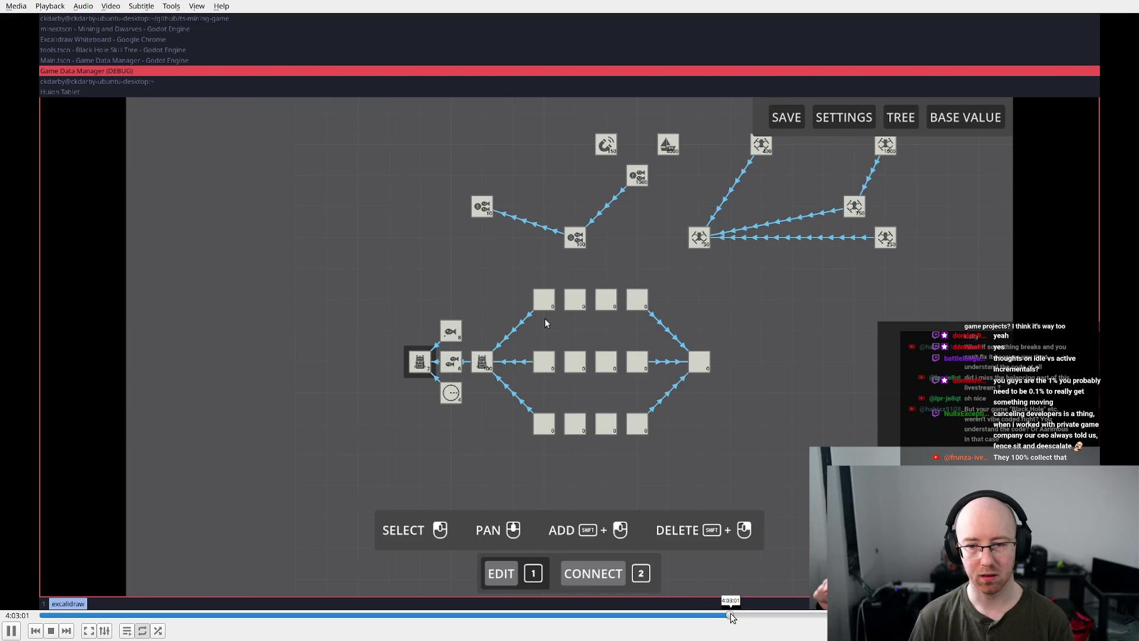
{"action": "left_click", "coordinate": [733, 617]}
{"action": "left_click", "coordinate": [755, 617]}
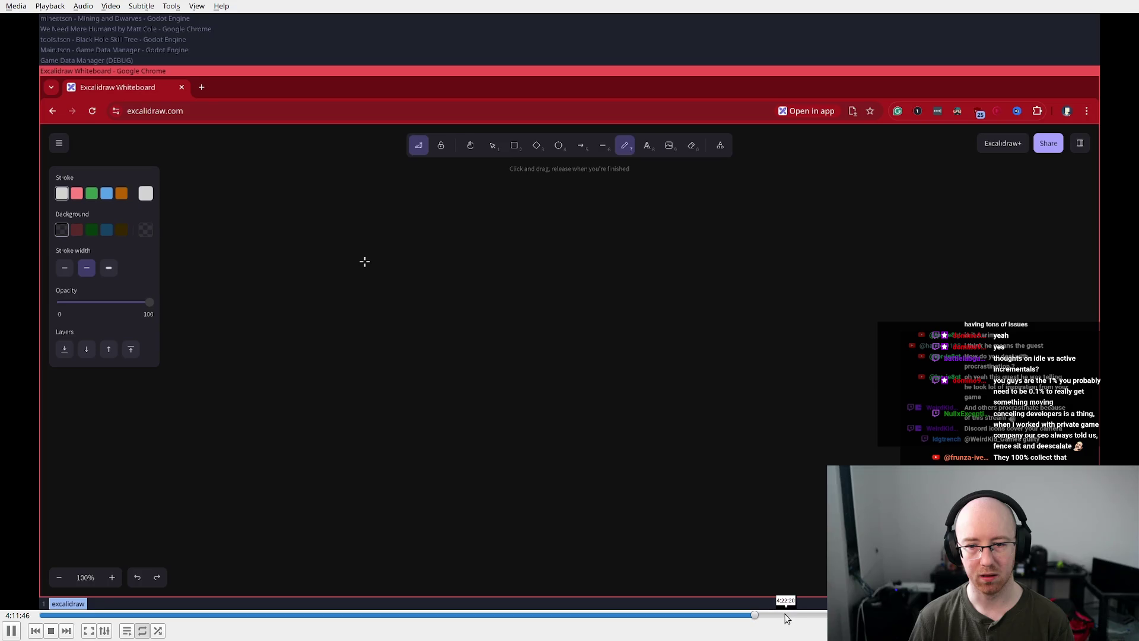
{"action": "key", "text": "space"}
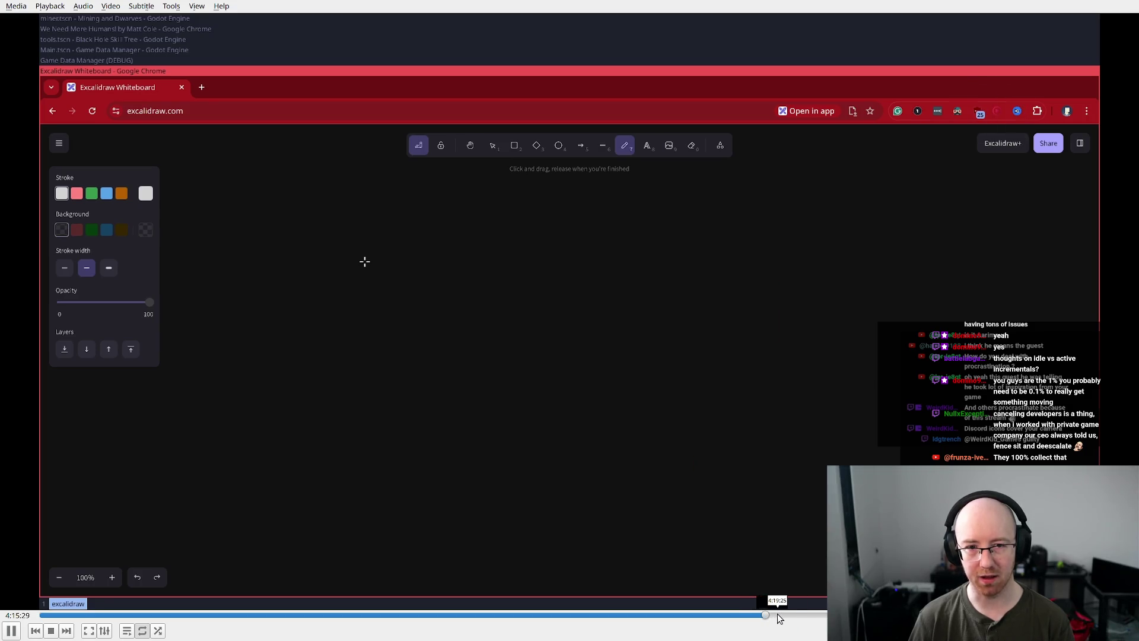
{"action": "left_click", "coordinate": [770, 617]}
{"action": "key", "text": "space"}
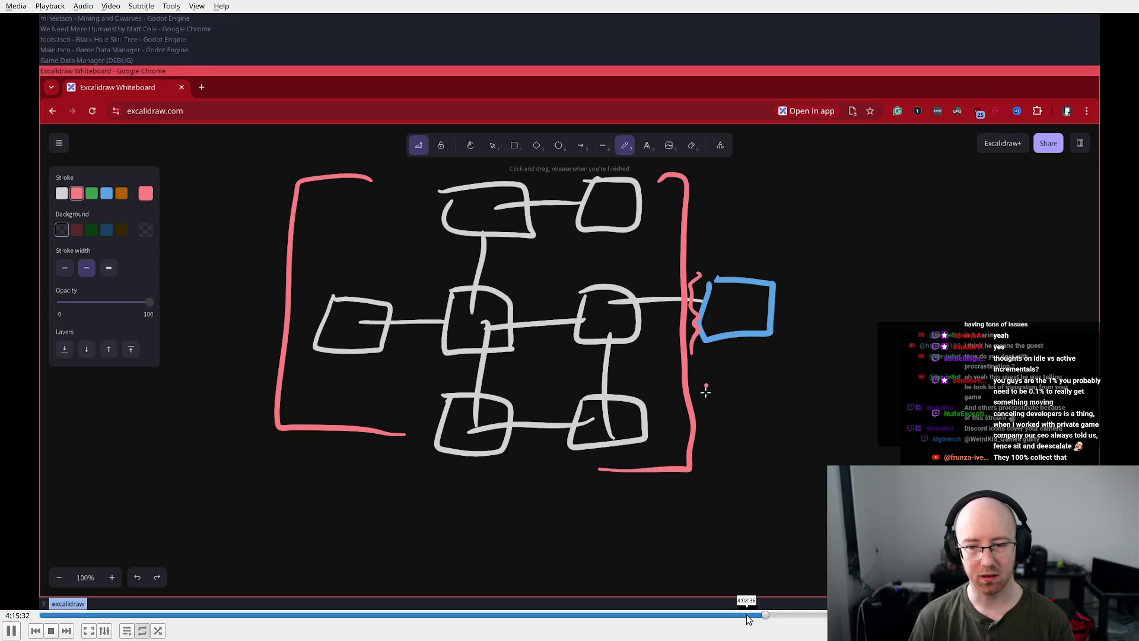
{"action": "key", "text": "space"}
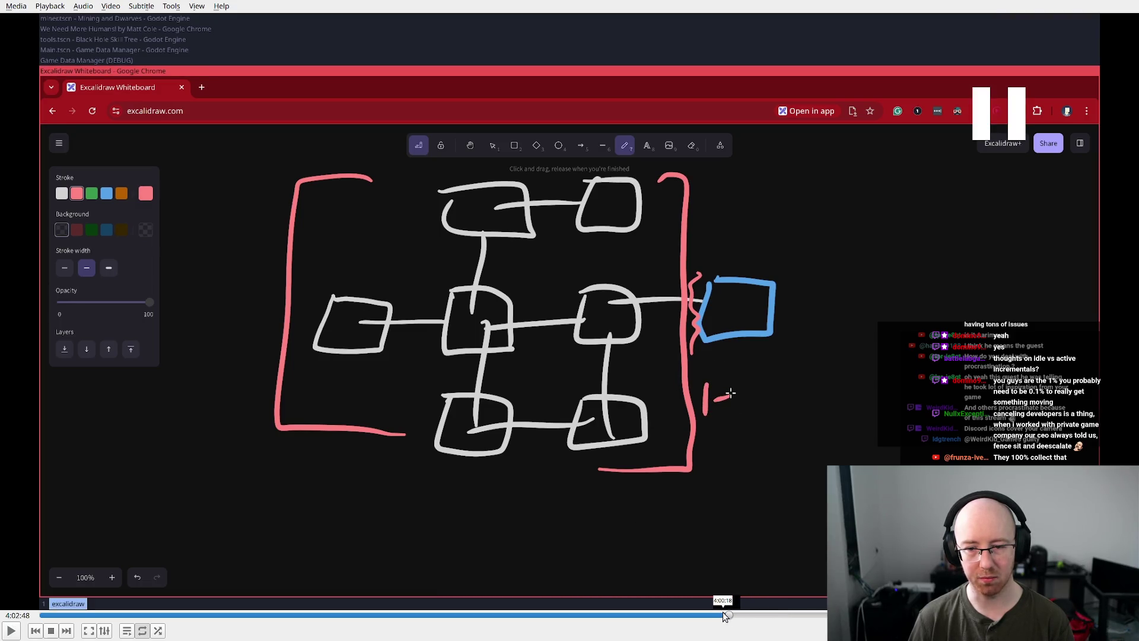
- Step back through the skill-tree scene to the itch.io page and following whiteboard
{"action": "left_click", "coordinate": [728, 617]}
{"action": "left_click", "coordinate": [734, 617]}
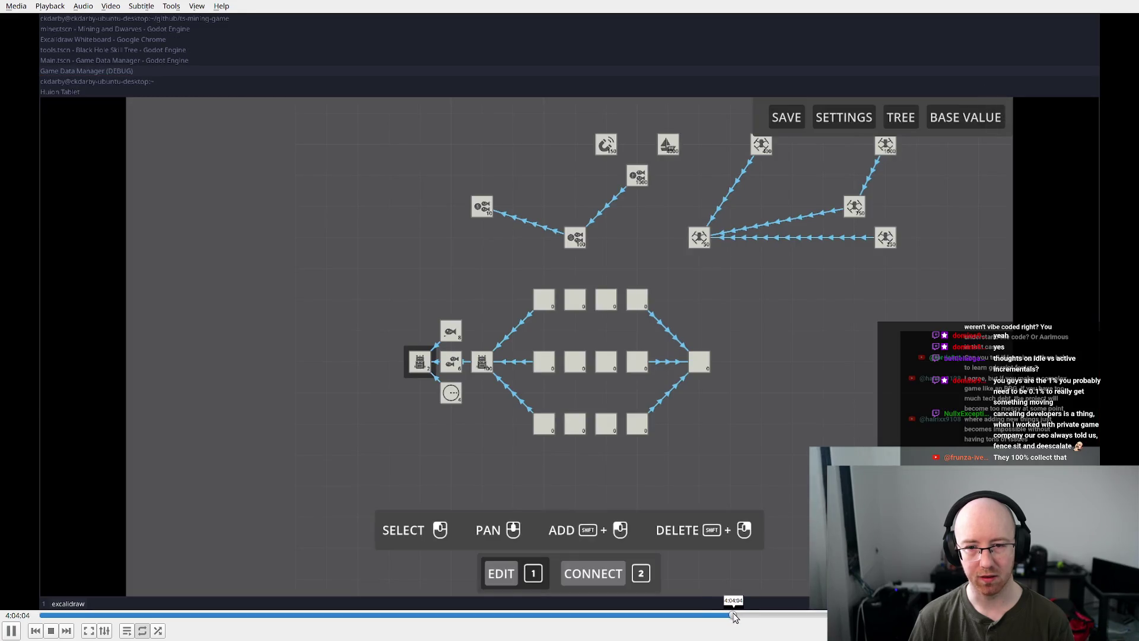
{"action": "left_click", "coordinate": [737, 617]}
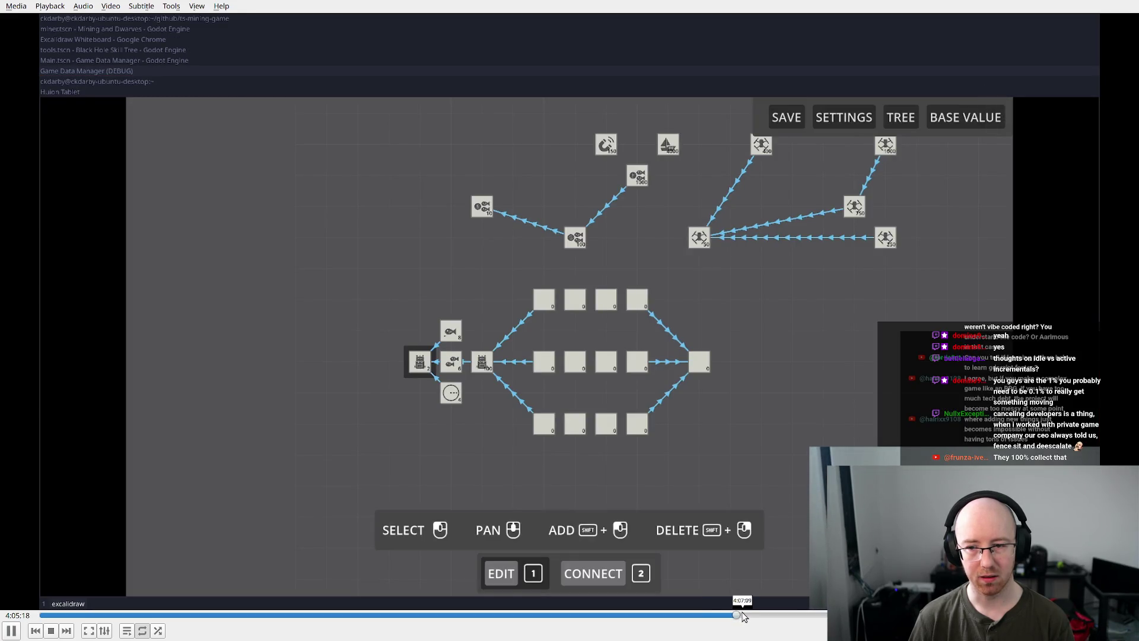
{"action": "left_click", "coordinate": [743, 617]}
{"action": "left_click", "coordinate": [746, 617]}
{"action": "left_click", "coordinate": [748, 616]}
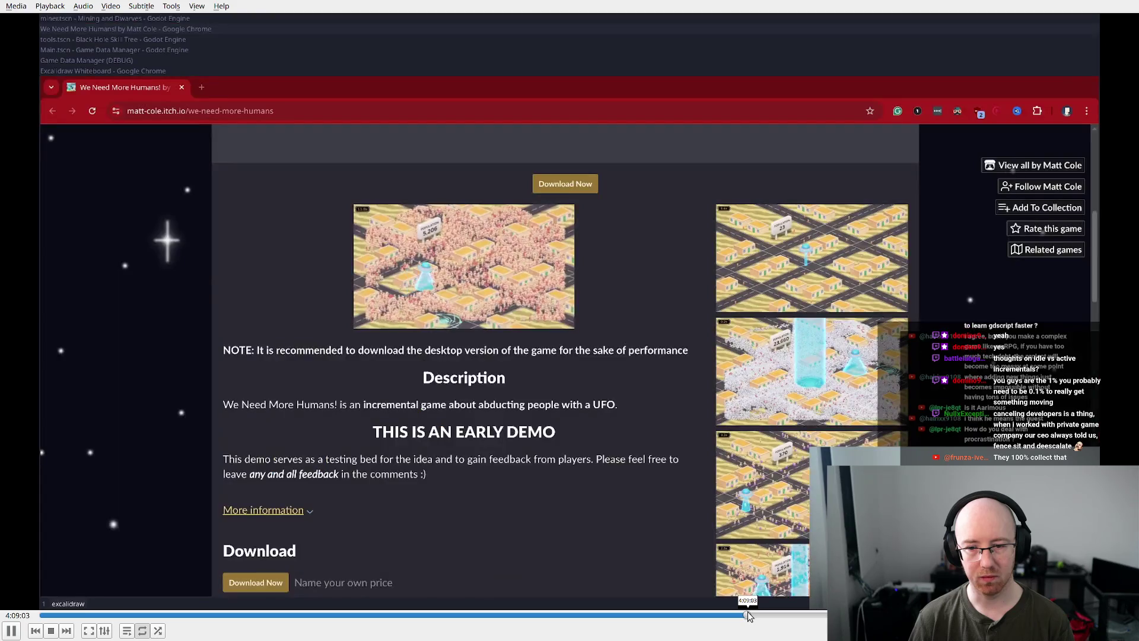
{"action": "left_click", "coordinate": [751, 616]}
{"action": "key", "text": "space"}
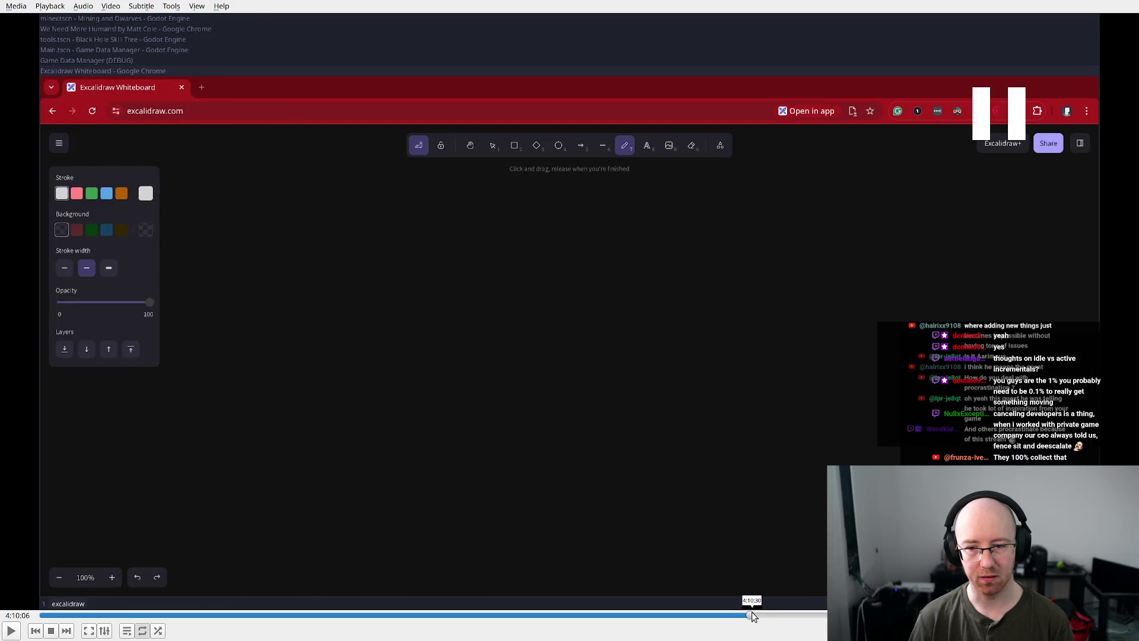
- Skim the later whiteboard sketches and pause on the pasted game screenshot with green arrow
{"action": "key", "text": "space"}
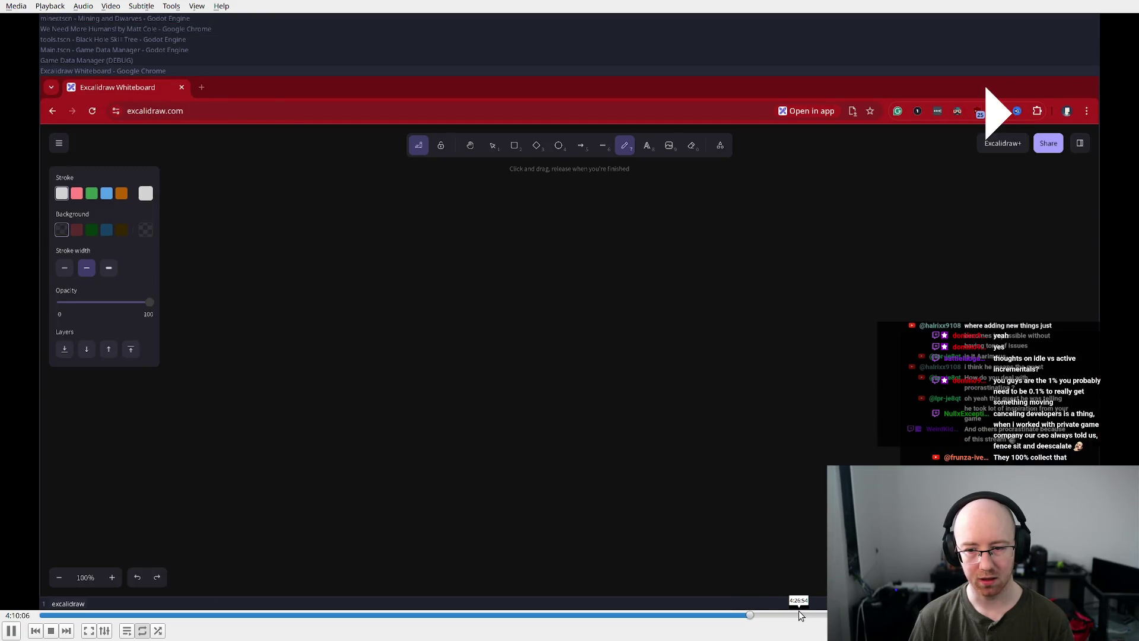
{"action": "left_click", "coordinate": [799, 616]}
{"action": "left_click", "coordinate": [821, 616]}
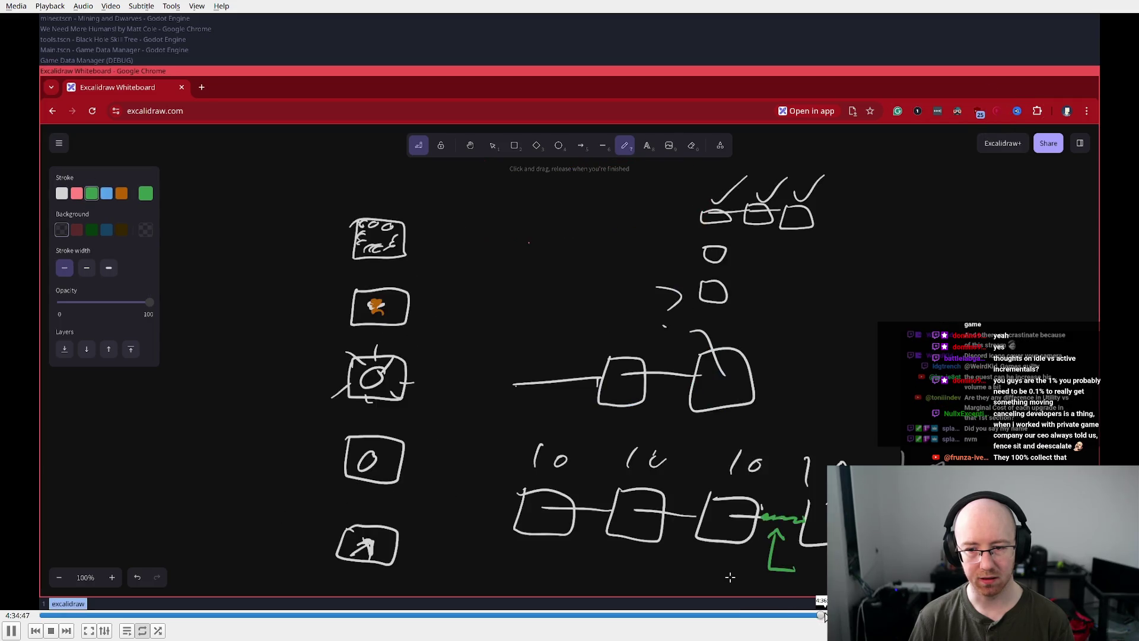
{"action": "left_click", "coordinate": [825, 615]}
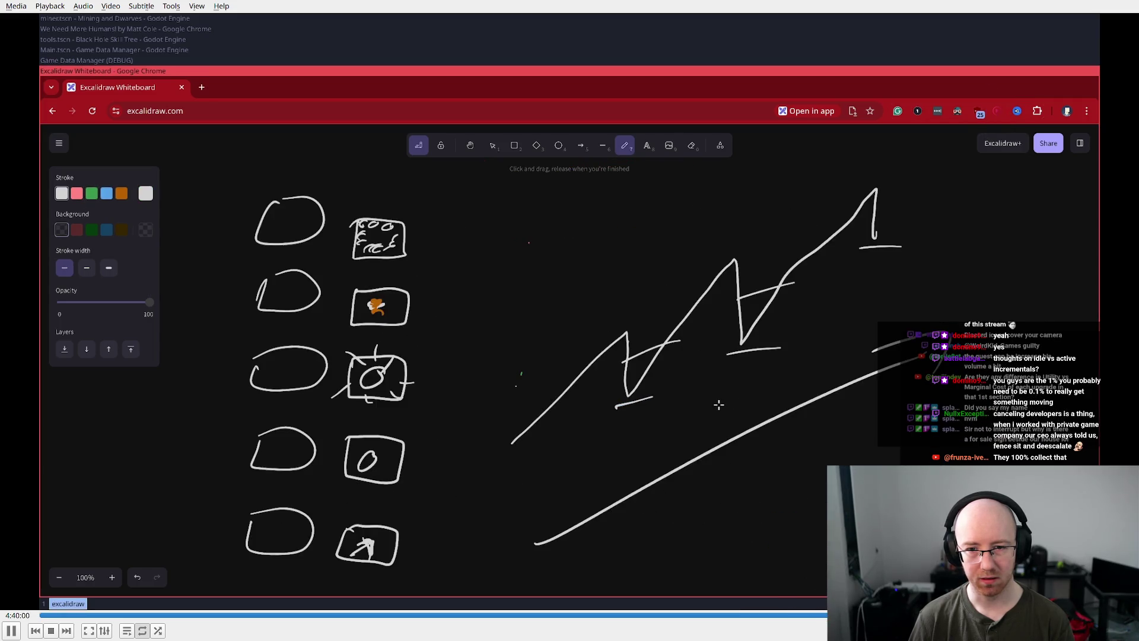
{"action": "left_click", "coordinate": [834, 615]}
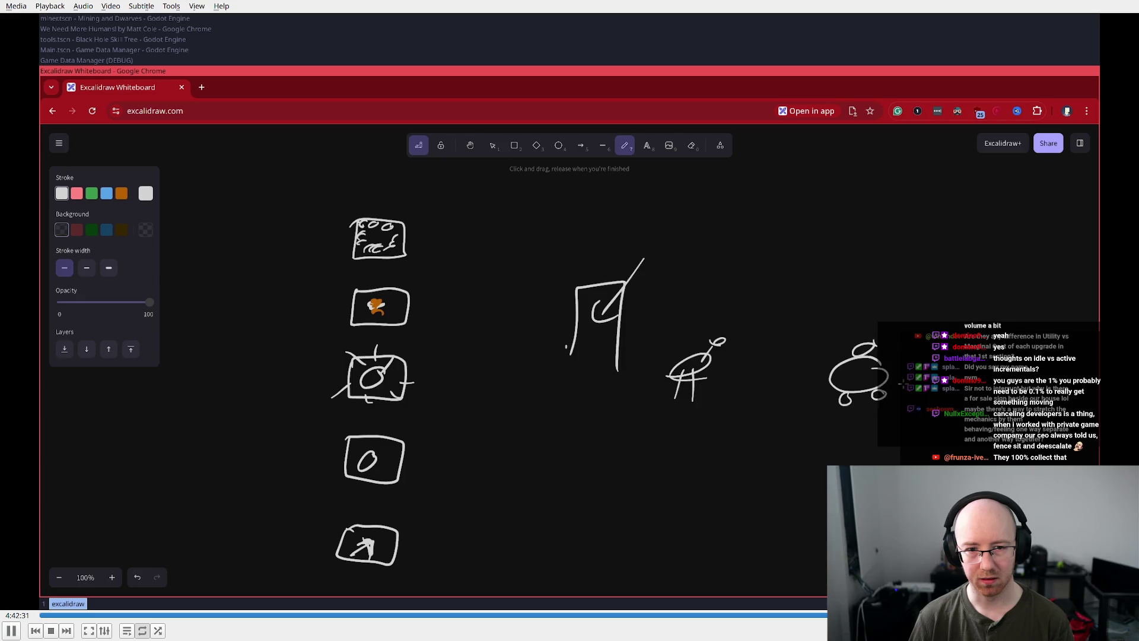
{"action": "left_click", "coordinate": [840, 615]}
{"action": "left_click", "coordinate": [846, 616]}
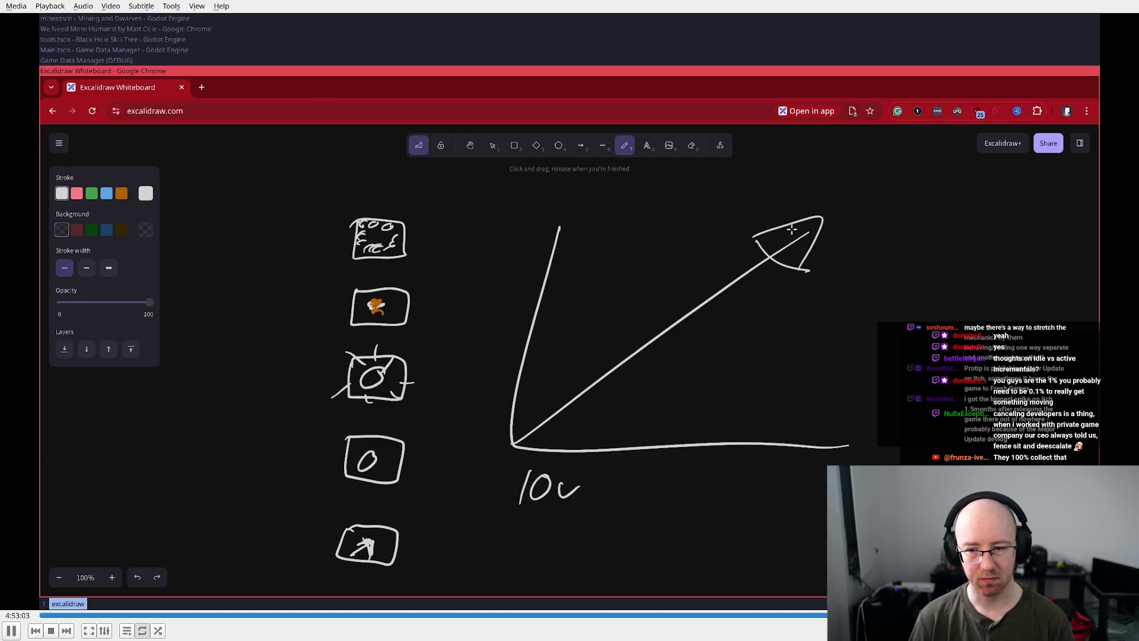
{"action": "left_click", "coordinate": [852, 616]}
{"action": "left_click", "coordinate": [856, 615]}
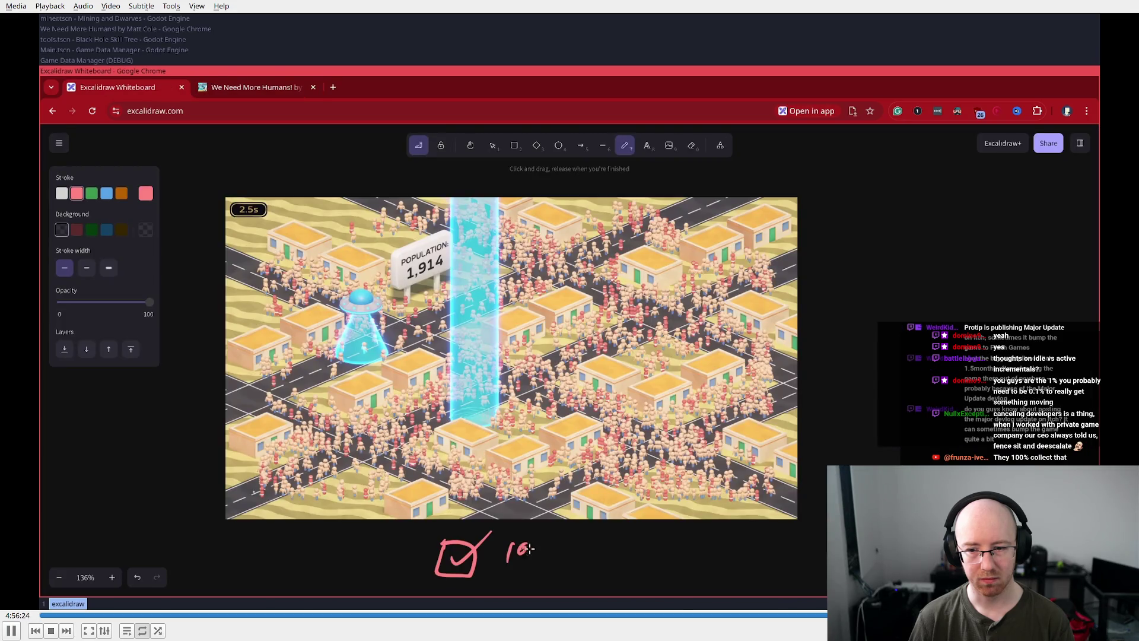
{"action": "left_click", "coordinate": [860, 616]}
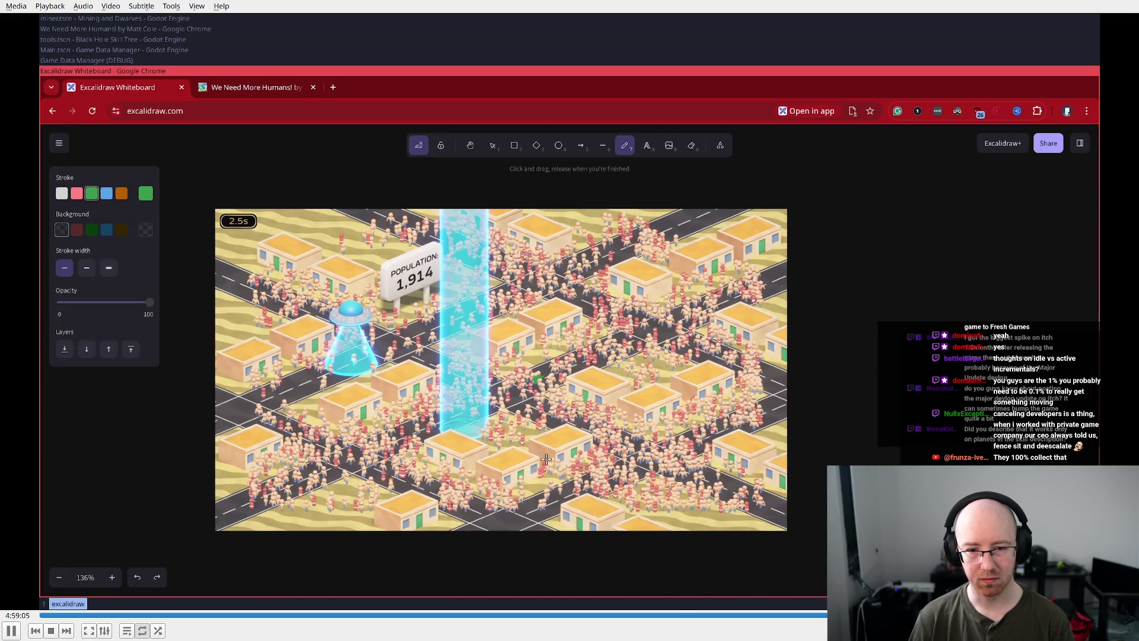
{"action": "left_click", "coordinate": [864, 616]}
{"action": "key", "text": "space"}
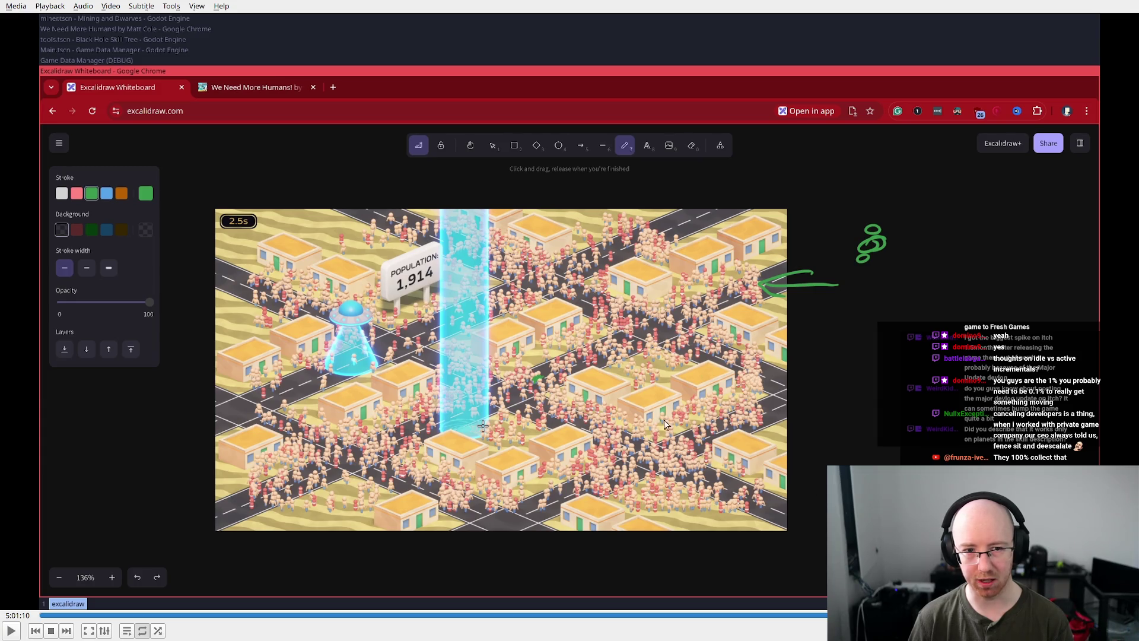
- Play the recording a little further and pause it at 5:05:45
{"action": "key", "text": "space"}
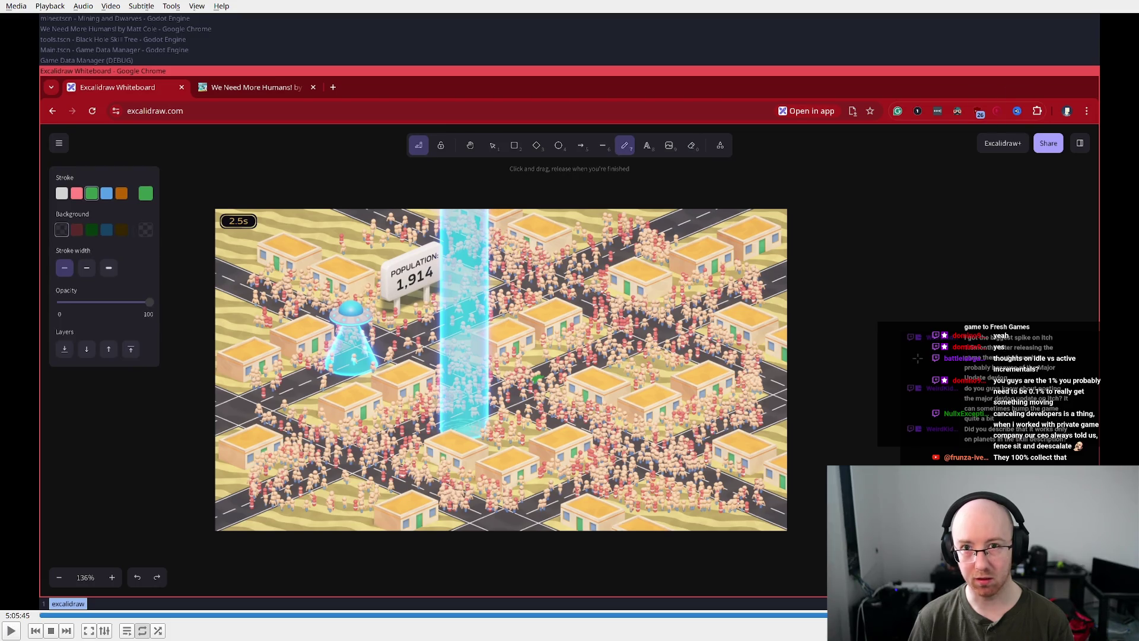
{"action": "key", "text": "space"}
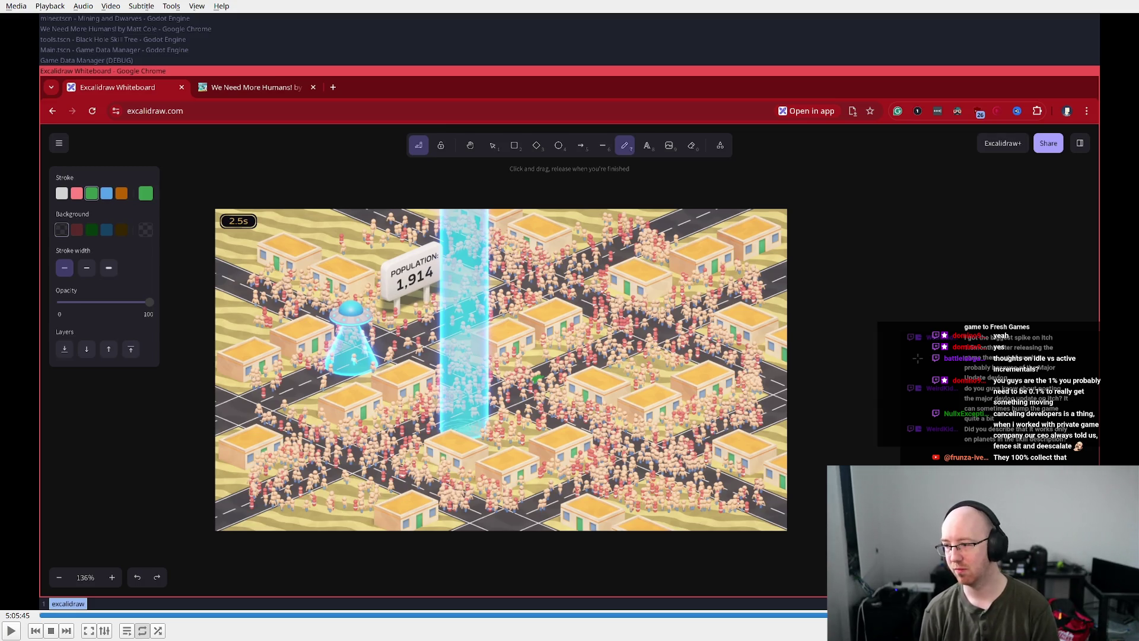
- On workspace 2, close the file manager, Twitch Video Producer and YouTube windows
{"action": "key", "text": "super+2"}
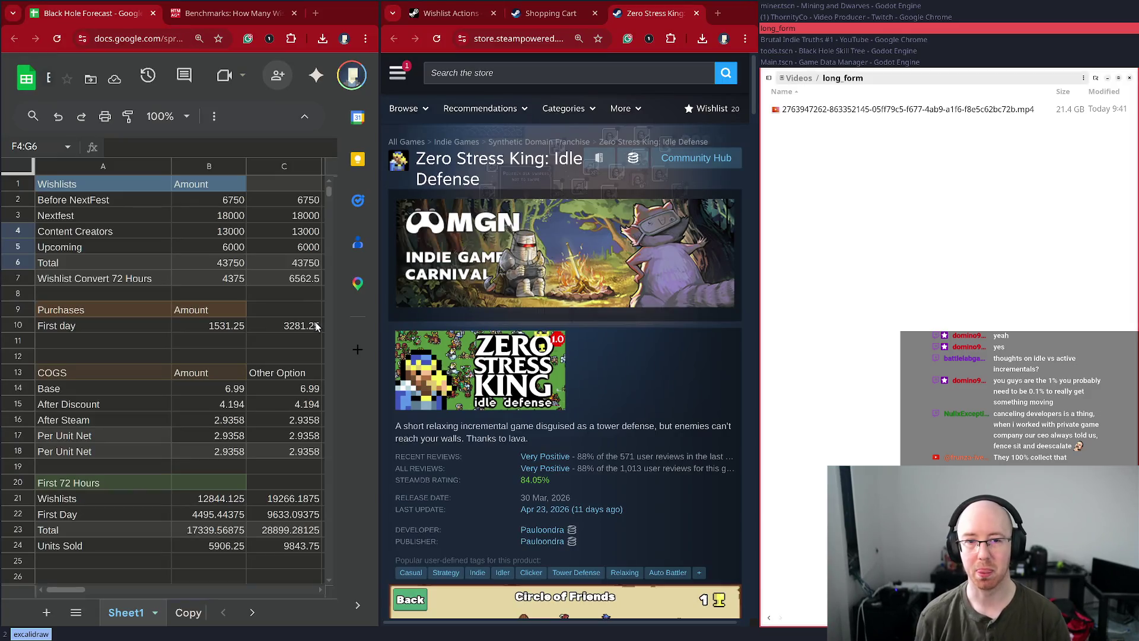
{"action": "key", "text": "super+shift+q"}
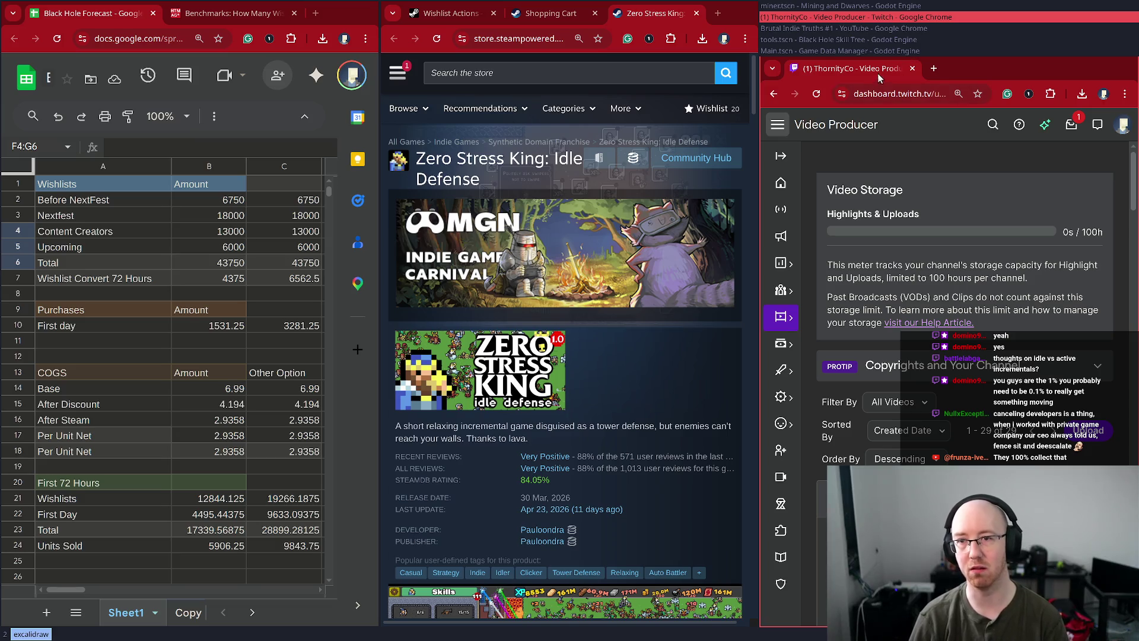
{"action": "key", "text": "super+shift+q"}
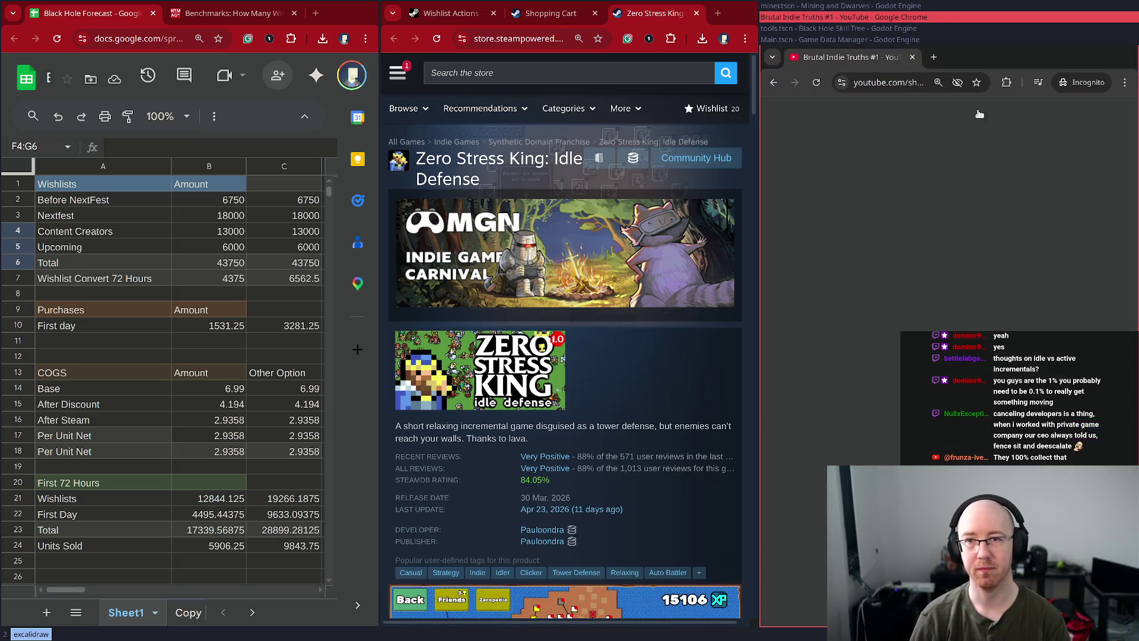
{"action": "key", "text": "super+shift+q"}
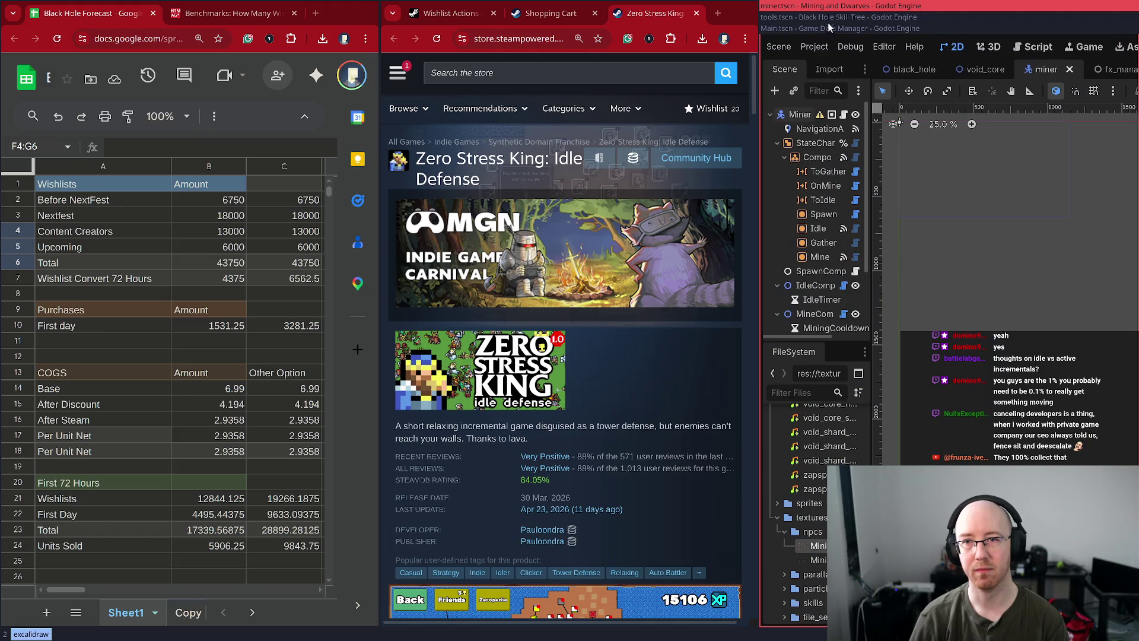
- Close the Zero Stress King and Shopping Cart tabs and the Steam store browser window
{"action": "middle_click", "coordinate": [641, 18]}
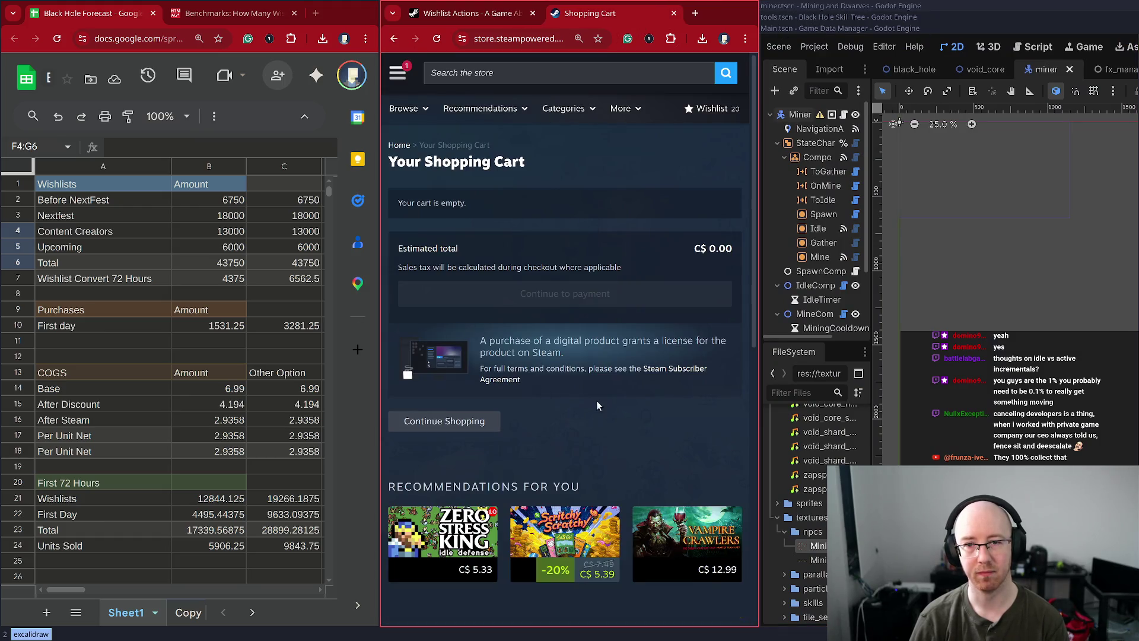
{"action": "key", "text": "ctrl+w"}
{"action": "key", "text": "super+shift+q"}
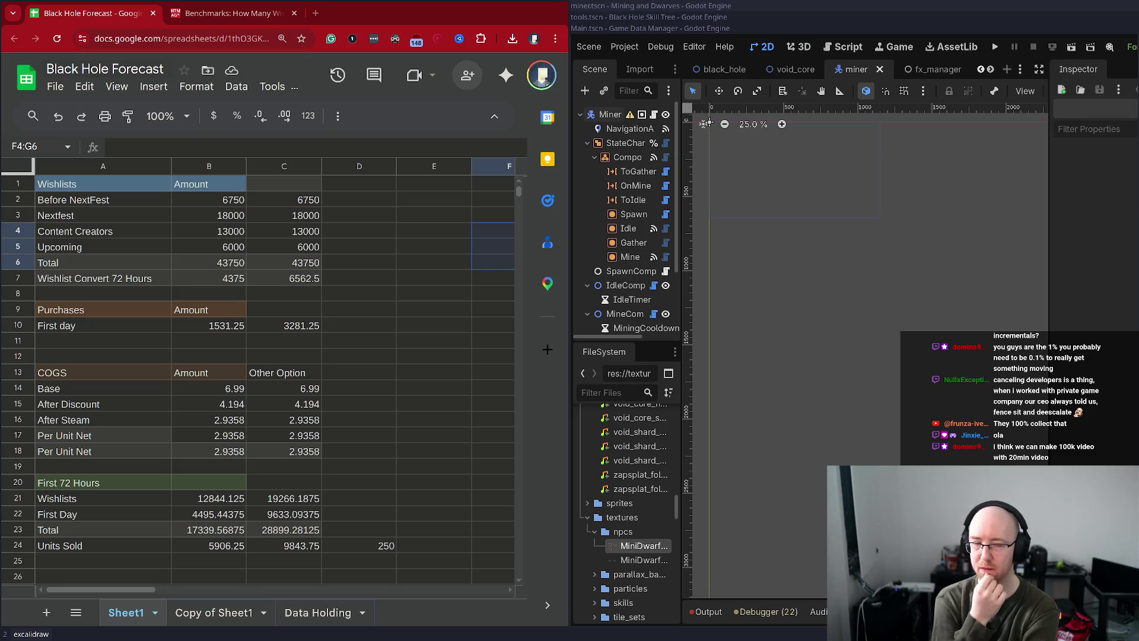
- Load YouTube in a new tab and make the browser fill the screen
{"action": "left_click", "coordinate": [315, 13]}
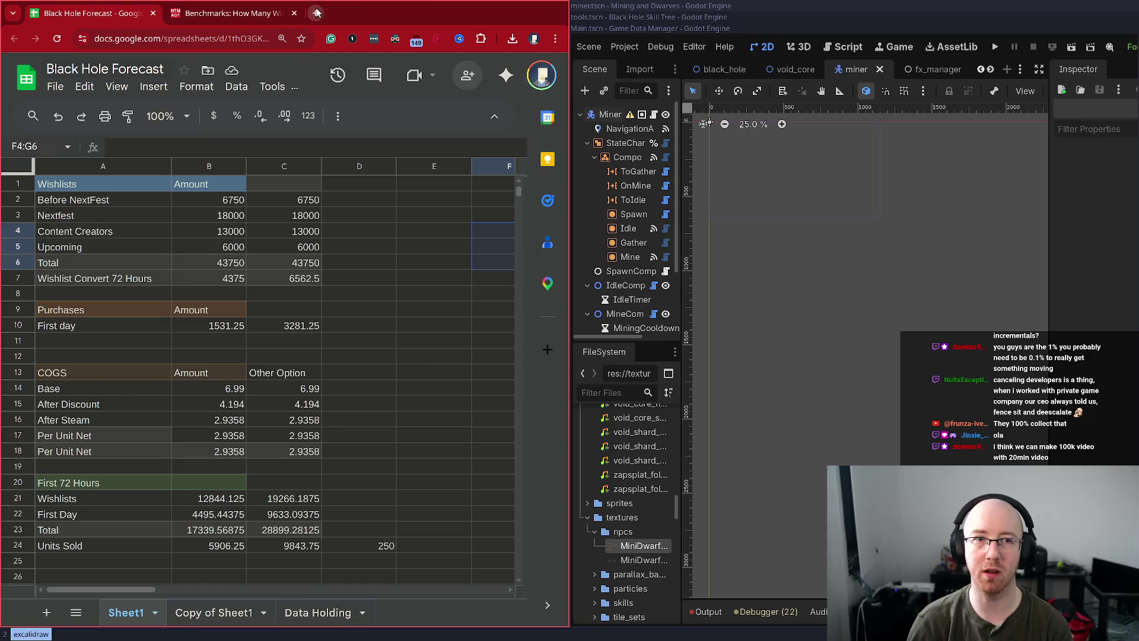
{"action": "type", "text": "youtube"}
{"action": "key", "text": "Return"}
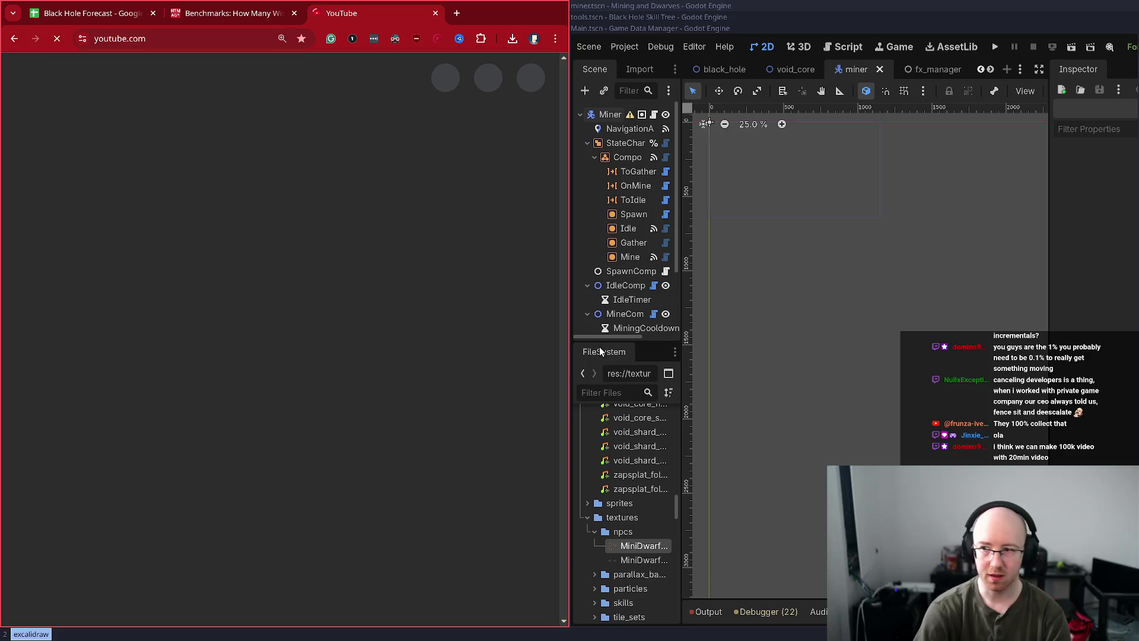
{"action": "key", "text": "super+f"}
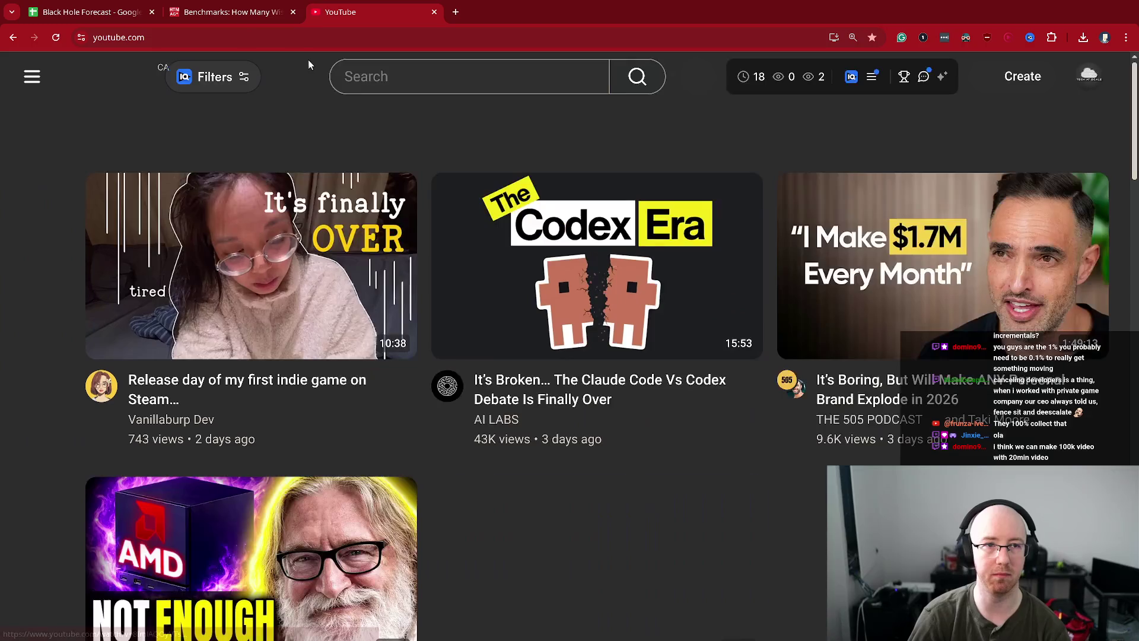
- Search YouTube for 'gdc'
{"action": "left_click", "coordinate": [404, 76]}
{"action": "type", "text": "gdc"}
{"action": "key", "text": "Return"}
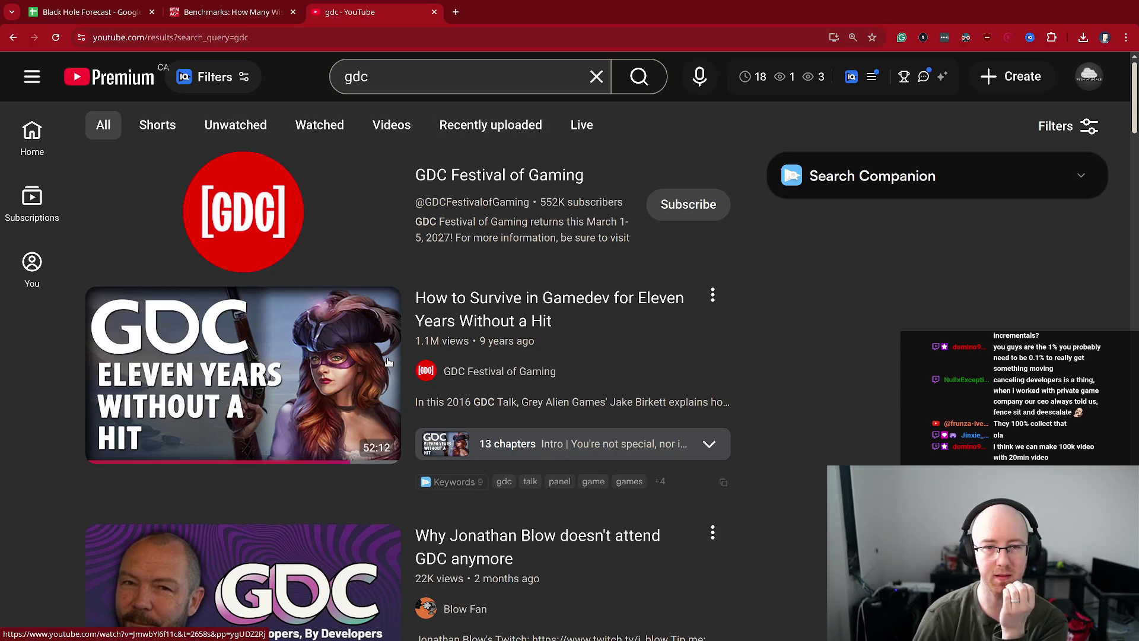
{"action": "mouse_move", "coordinate": [103, 389]}
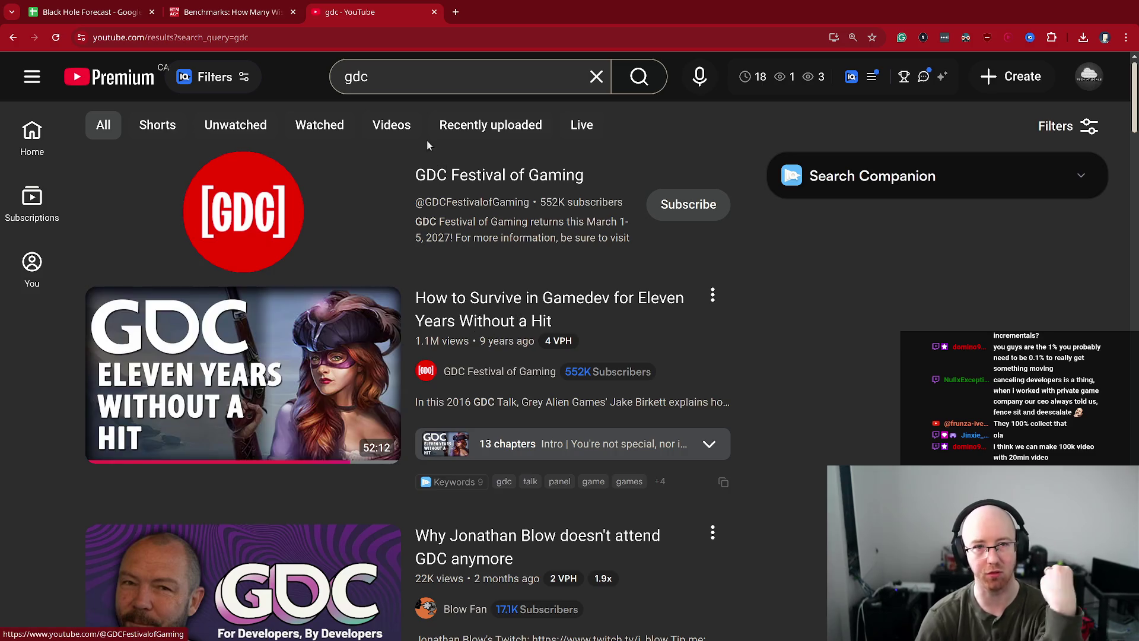
- Open the GDC Festival of Gaming channel's Videos page sorted by Popular
{"action": "left_click", "coordinate": [469, 169]}
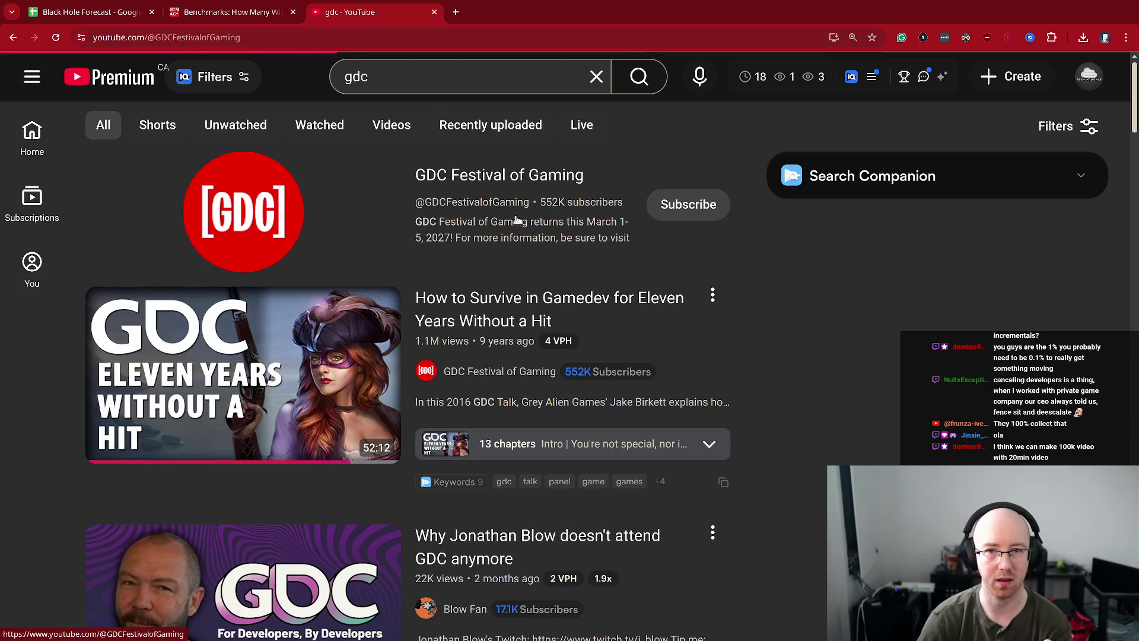
{"action": "left_click", "coordinate": [207, 464]}
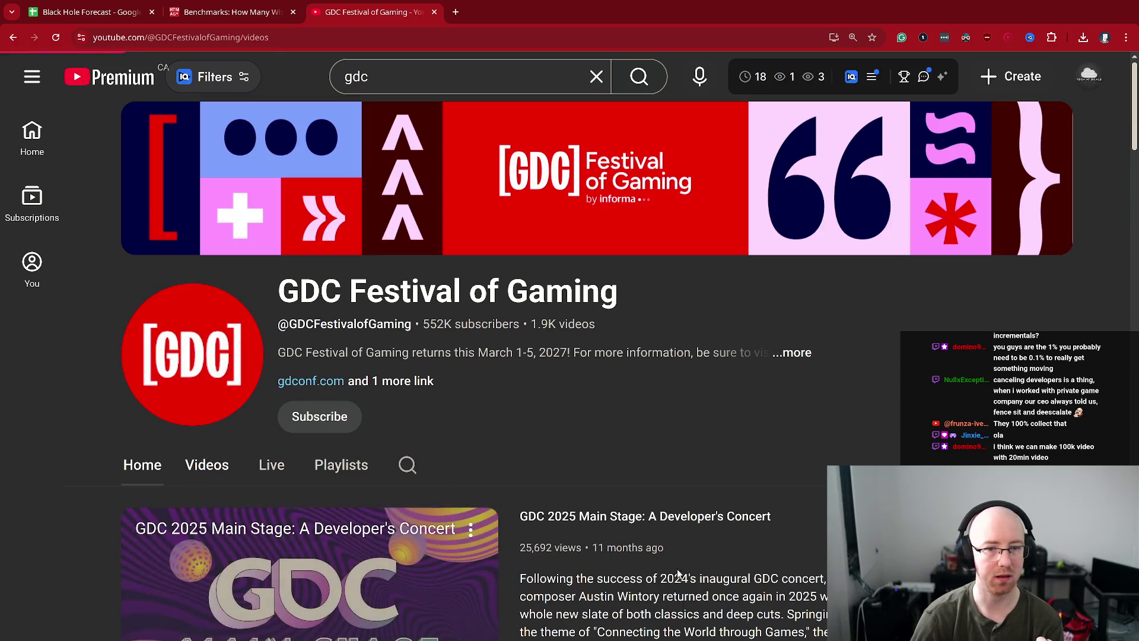
{"action": "scroll", "coordinate": [223, 514], "scroll_direction": "down", "scroll_amount": 2}
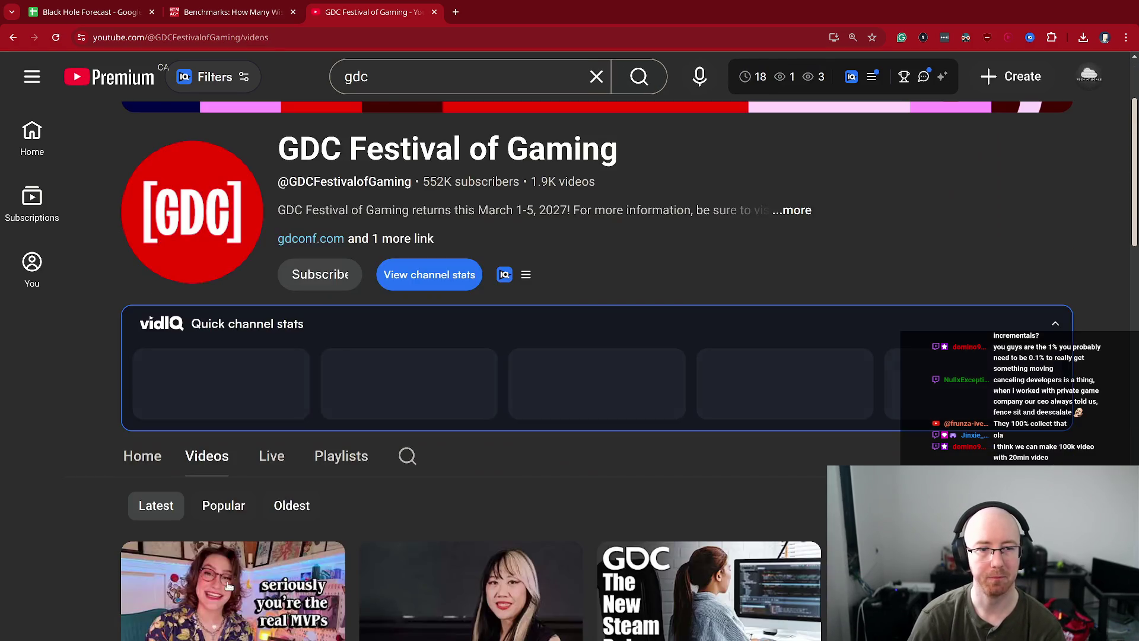
{"action": "left_click", "coordinate": [223, 507]}
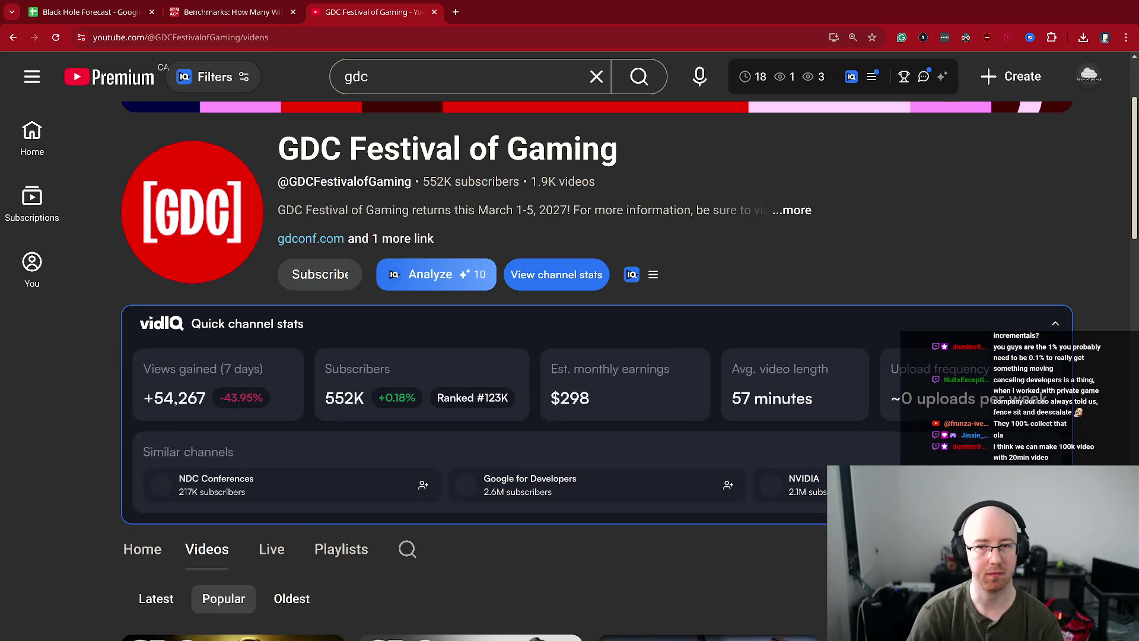
- Scroll through the grid of the channel's popular talks
{"action": "scroll", "coordinate": [1099, 308], "scroll_direction": "down", "scroll_amount": 6}
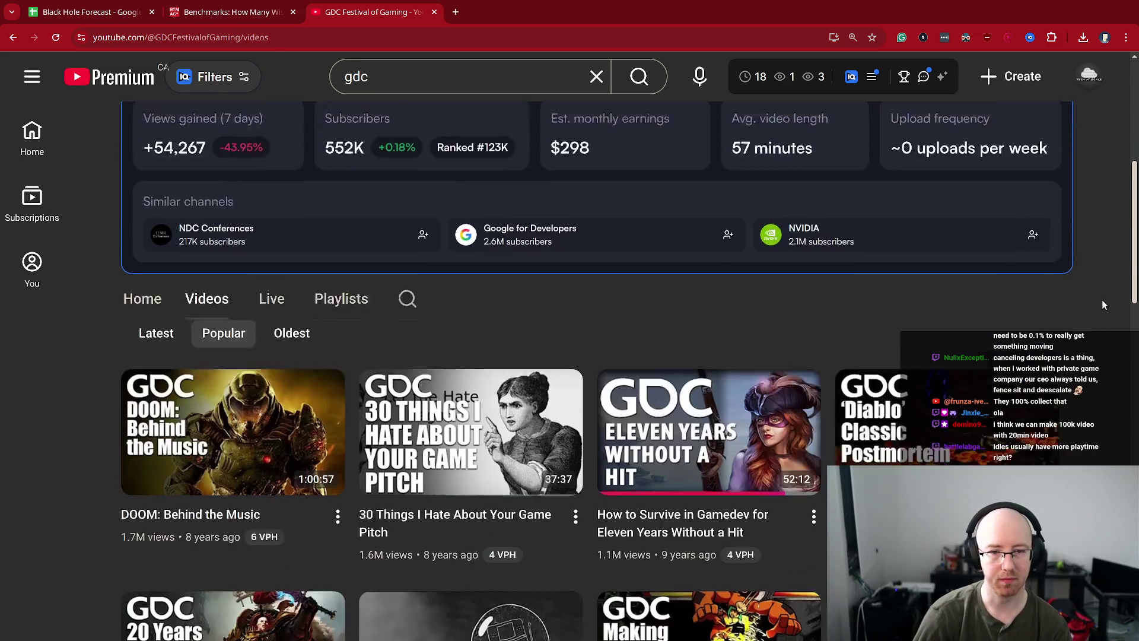
{"action": "scroll", "coordinate": [1103, 304], "scroll_direction": "down", "scroll_amount": 1}
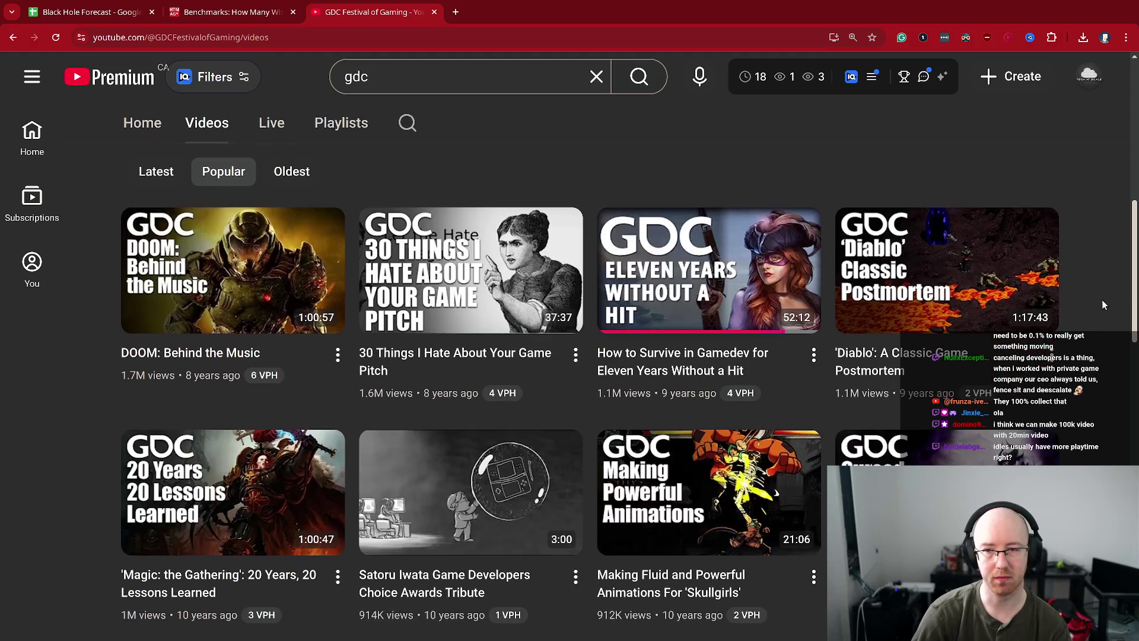
{"action": "scroll", "coordinate": [1103, 304], "scroll_direction": "down", "scroll_amount": 1}
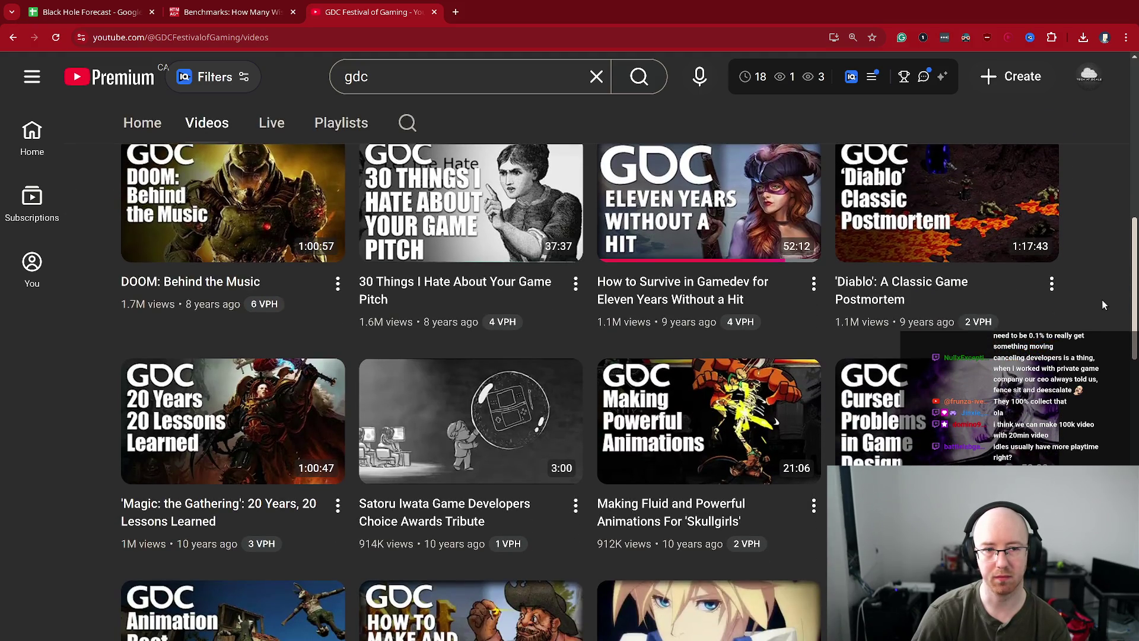
{"action": "scroll", "coordinate": [1101, 304], "scroll_direction": "down", "scroll_amount": 2}
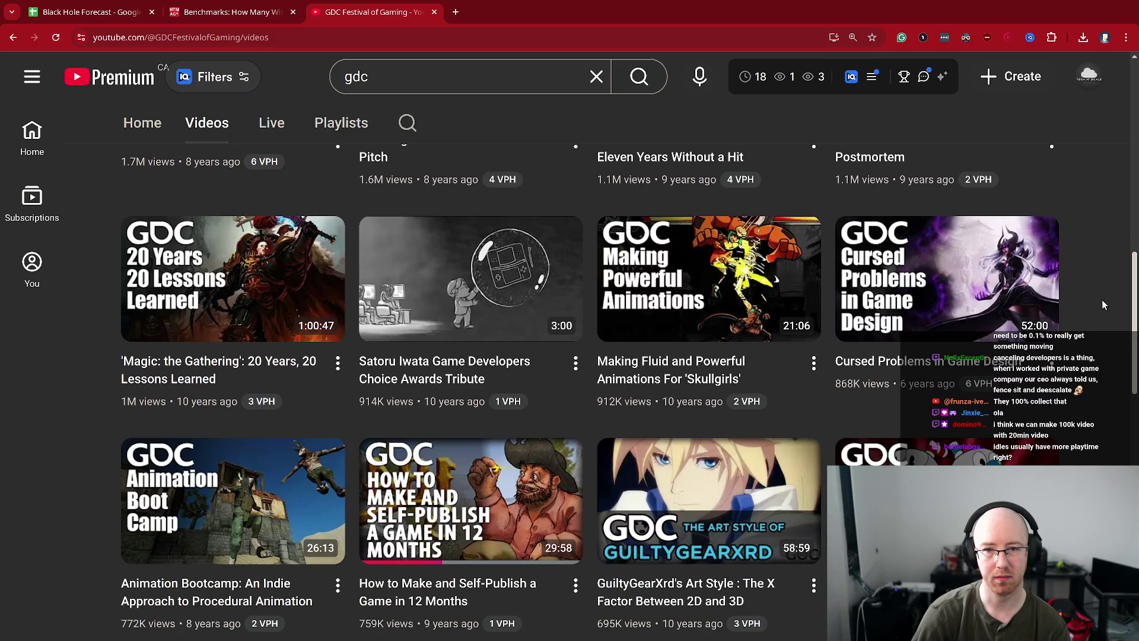
{"action": "scroll", "coordinate": [1102, 301], "scroll_direction": "down", "scroll_amount": 1}
{"action": "scroll", "coordinate": [1102, 300], "scroll_direction": "down", "scroll_amount": 2}
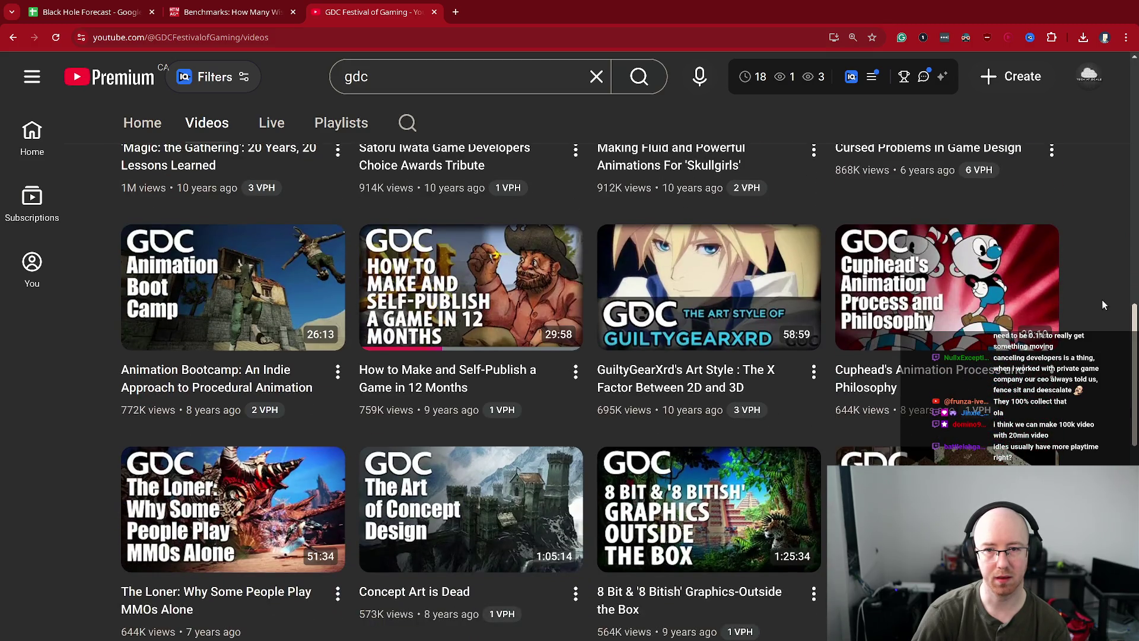
{"action": "scroll", "coordinate": [1102, 300], "scroll_direction": "down", "scroll_amount": 1}
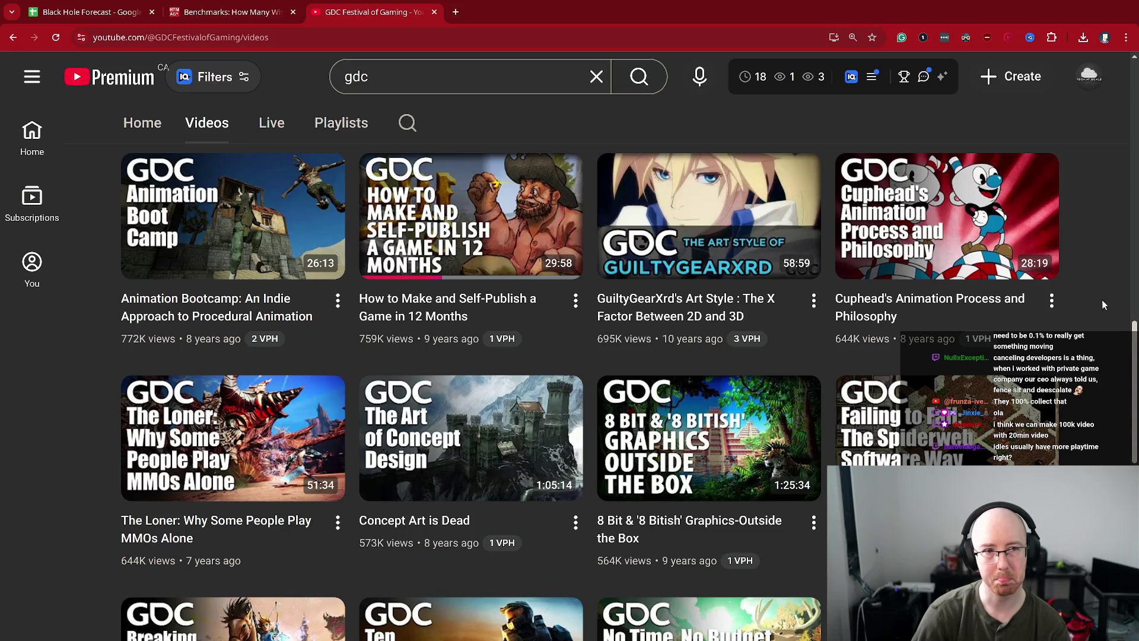
{"action": "scroll", "coordinate": [1102, 301], "scroll_direction": "down", "scroll_amount": 4}
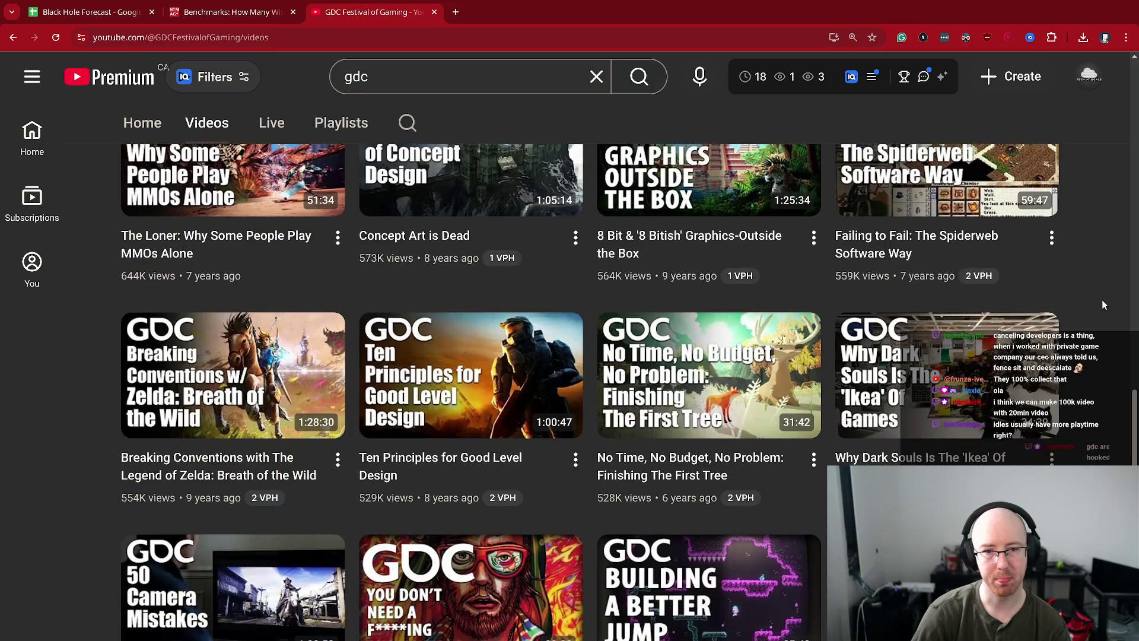
{"action": "mouse_move", "coordinate": [407, 472]}
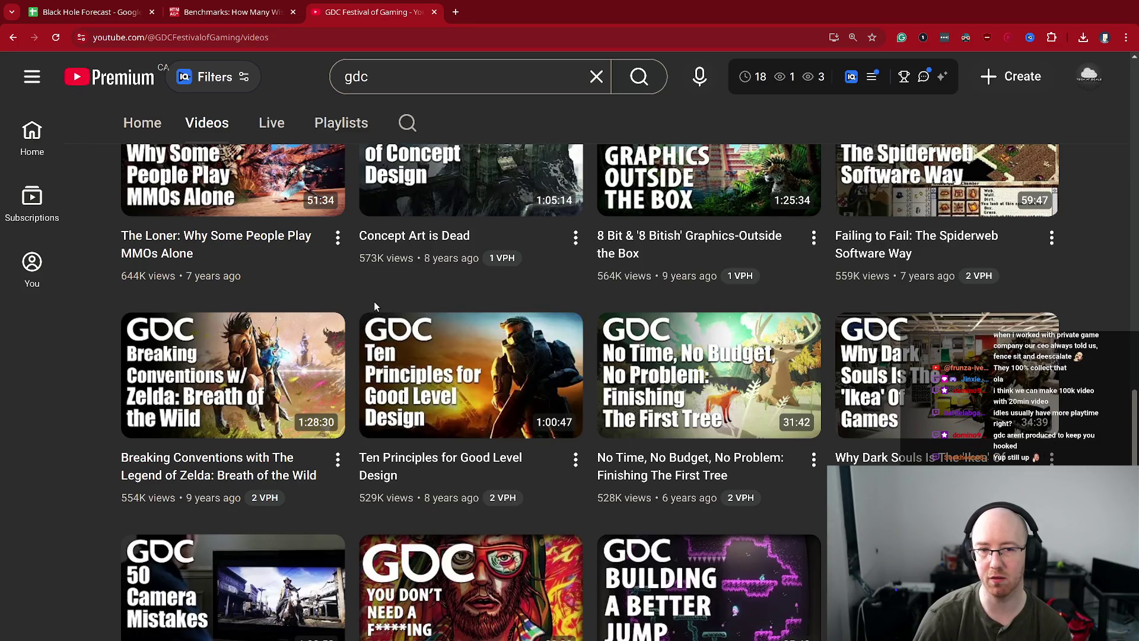
{"action": "mouse_move", "coordinate": [508, 391]}
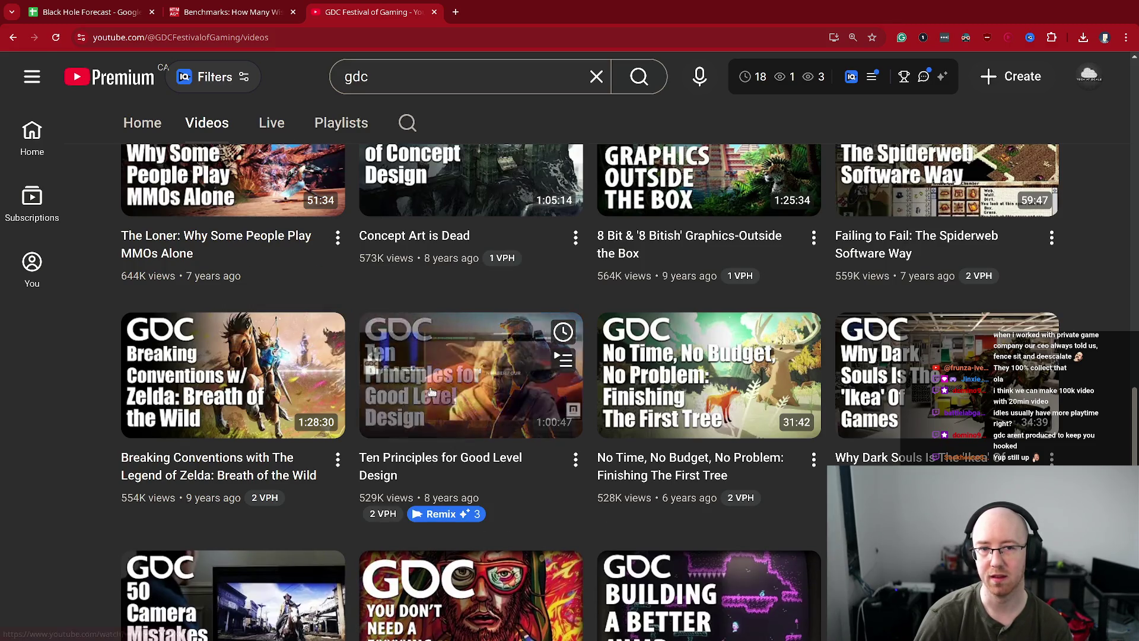
{"action": "scroll", "coordinate": [430, 387], "scroll_direction": "down", "scroll_amount": 2}
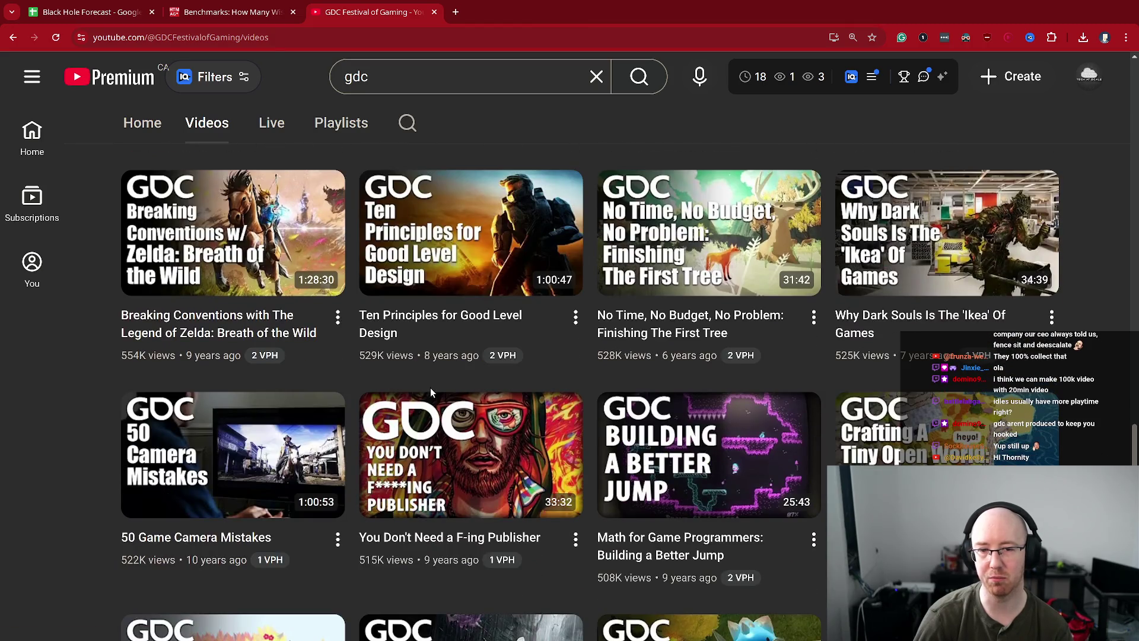
{"action": "mouse_move", "coordinate": [469, 406]}
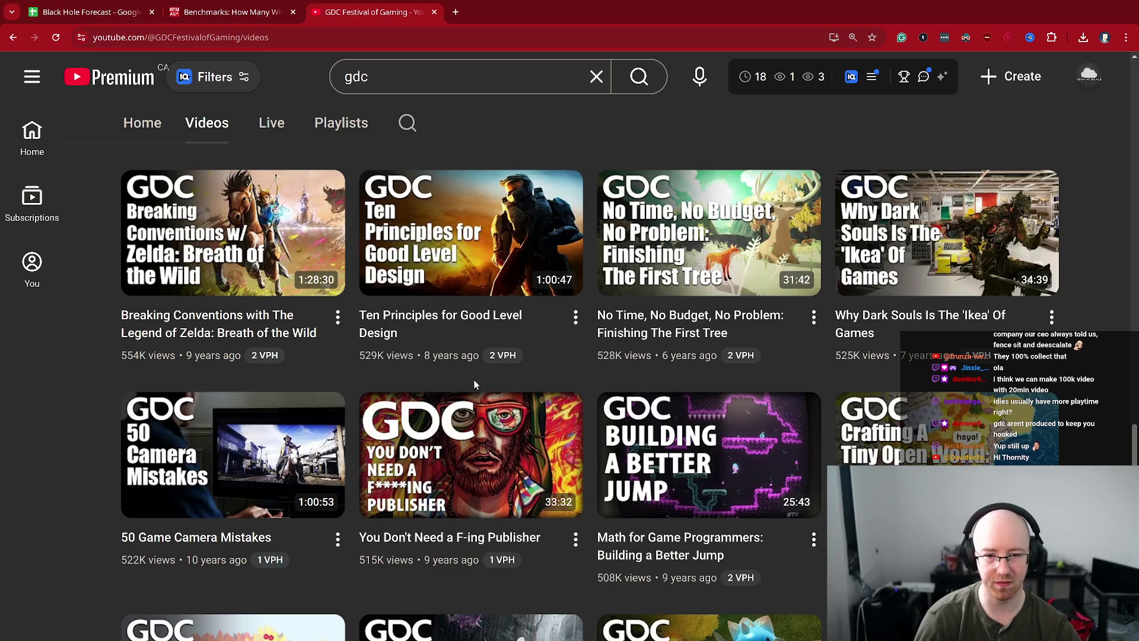
{"action": "scroll", "coordinate": [473, 379], "scroll_direction": "down", "scroll_amount": 3}
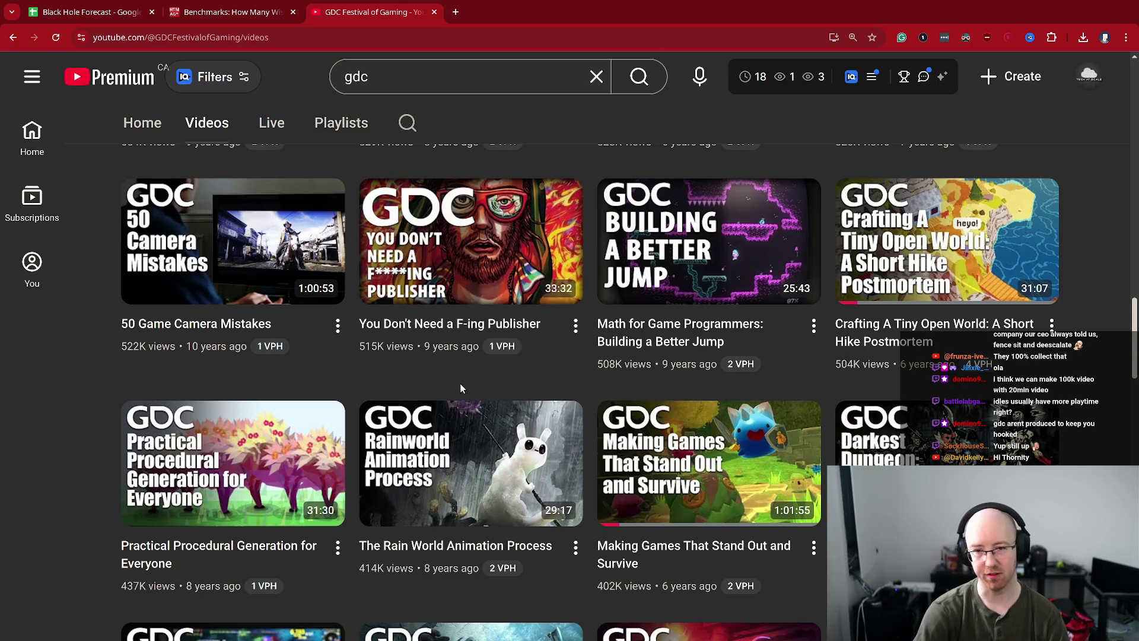
{"action": "scroll", "coordinate": [458, 392], "scroll_direction": "down", "scroll_amount": 1}
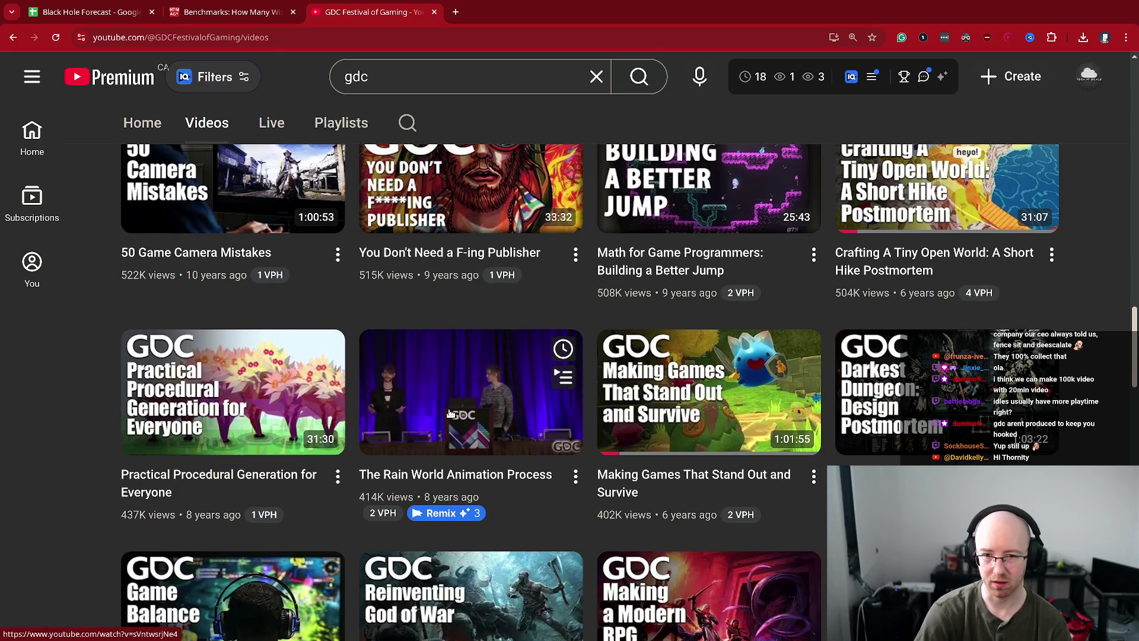
{"action": "scroll", "coordinate": [451, 412], "scroll_direction": "down", "scroll_amount": 1}
{"action": "scroll", "coordinate": [454, 406], "scroll_direction": "down", "scroll_amount": 1}
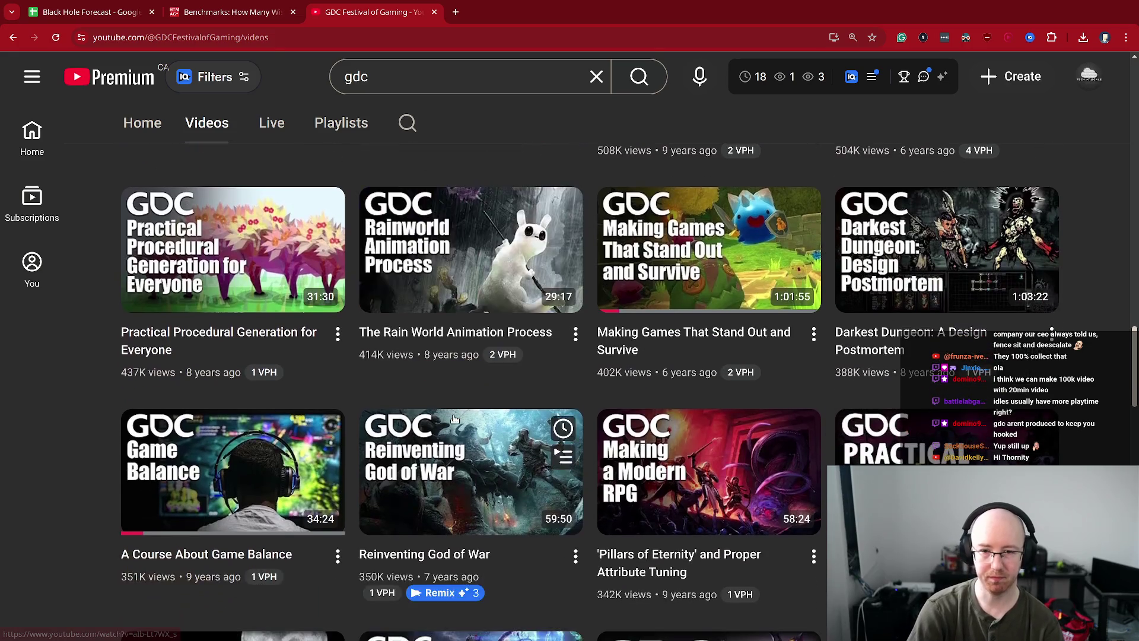
{"action": "scroll", "coordinate": [455, 402], "scroll_direction": "down", "scroll_amount": 2}
{"action": "scroll", "coordinate": [456, 404], "scroll_direction": "down", "scroll_amount": 3}
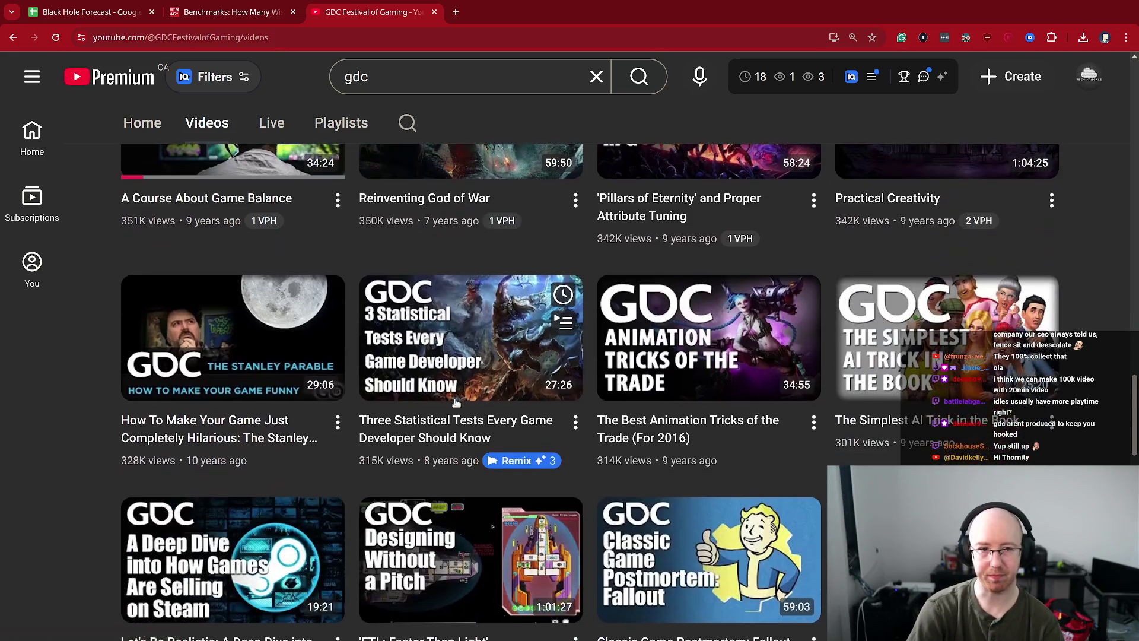
{"action": "scroll", "coordinate": [456, 404], "scroll_direction": "up", "scroll_amount": 2}
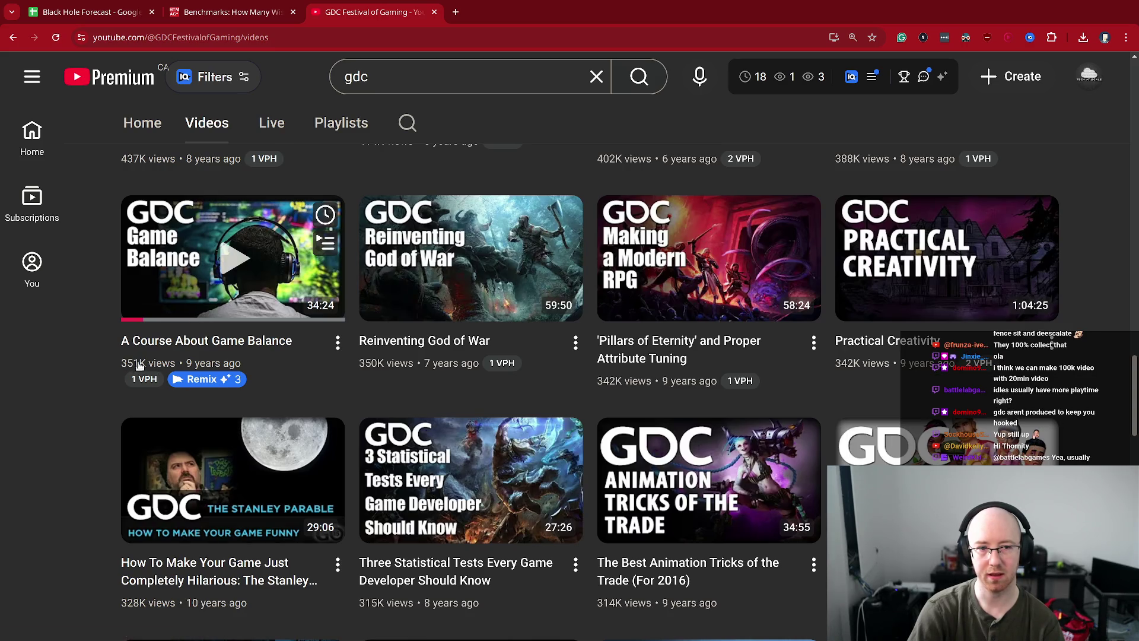
{"action": "mouse_move", "coordinate": [143, 382]}
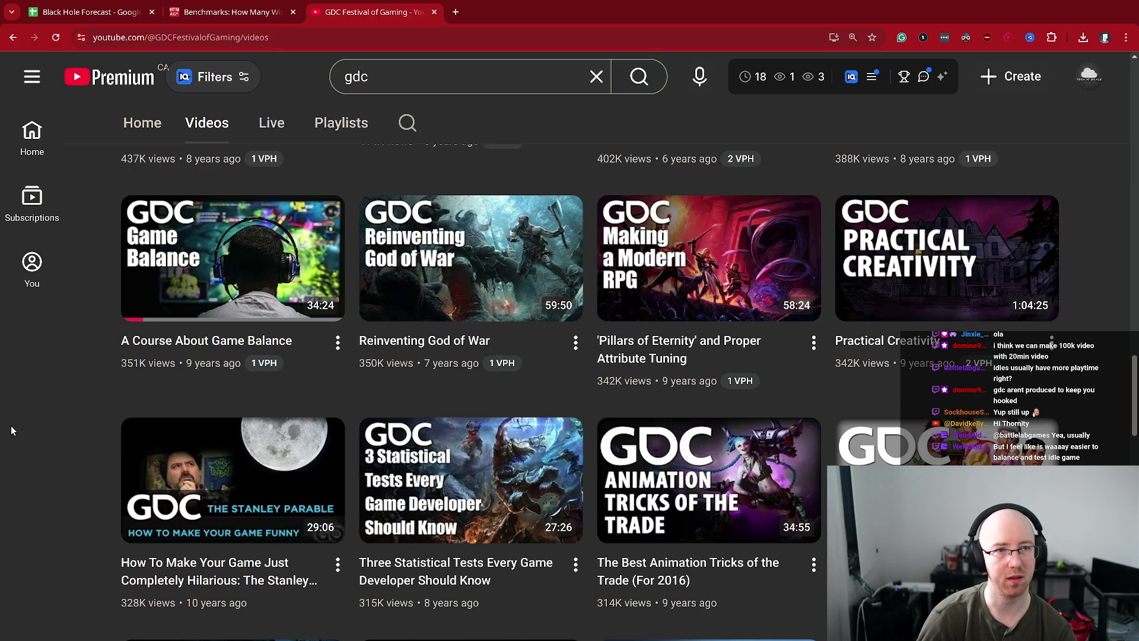
- Close and reopen the GDC channel tab, then make the browser fill the screen
{"action": "middle_click", "coordinate": [368, 12]}
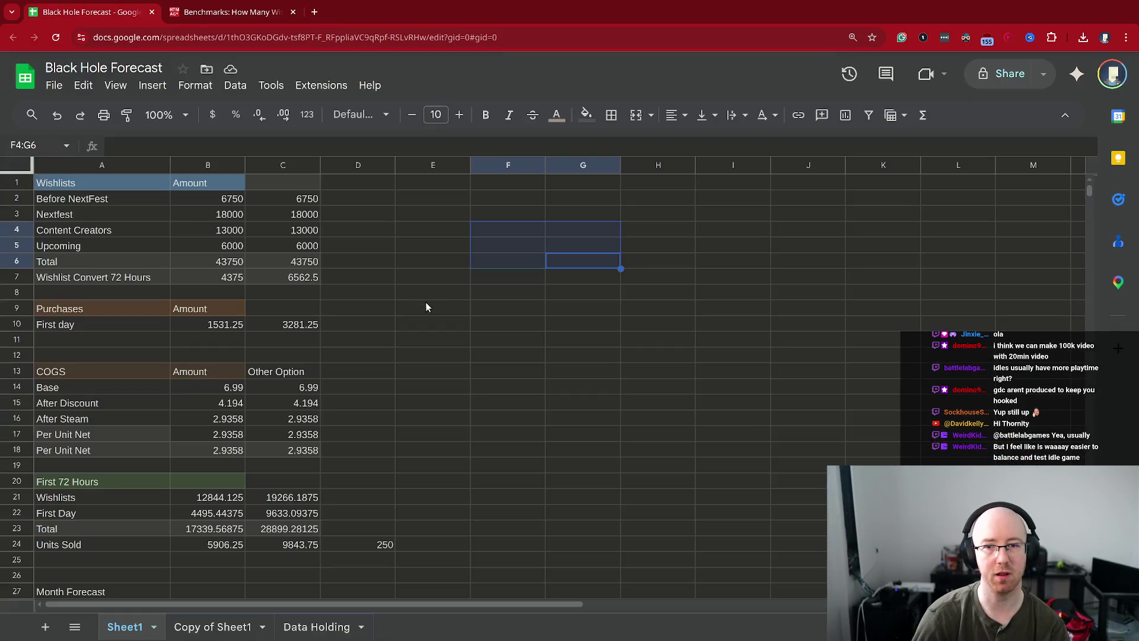
{"action": "key", "text": "ctrl+shift+t"}
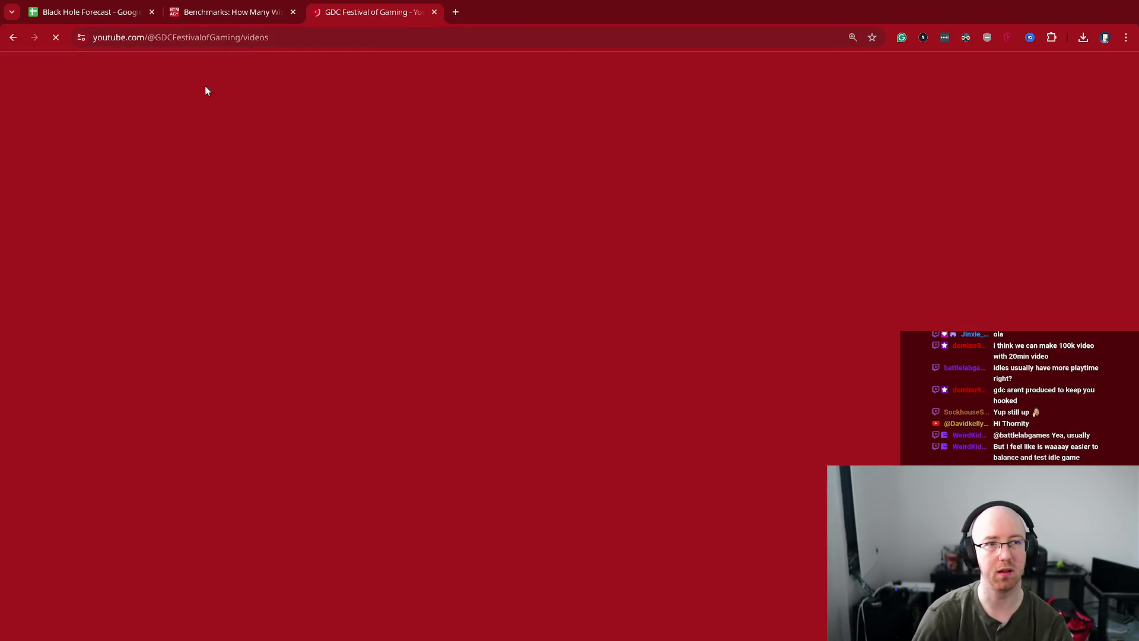
{"action": "key", "text": "alt+Tab"}
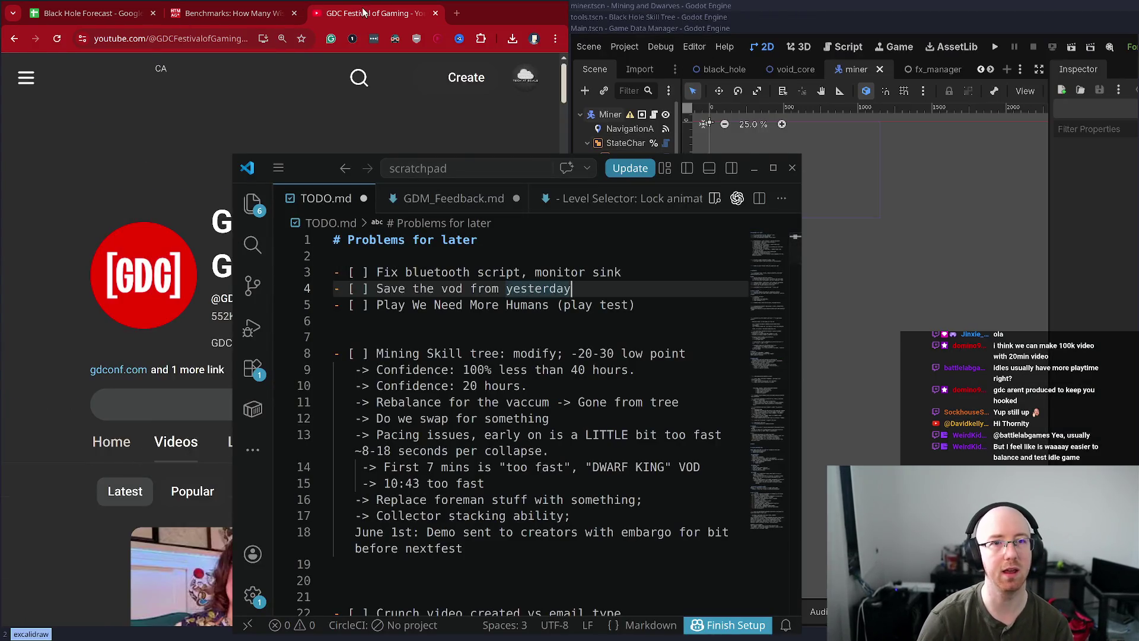
{"action": "key", "text": "super+f"}
- Sort the channel's videos by Popular and open A Course About Game Balance
{"action": "scroll", "coordinate": [415, 416], "scroll_direction": "down", "scroll_amount": 10}
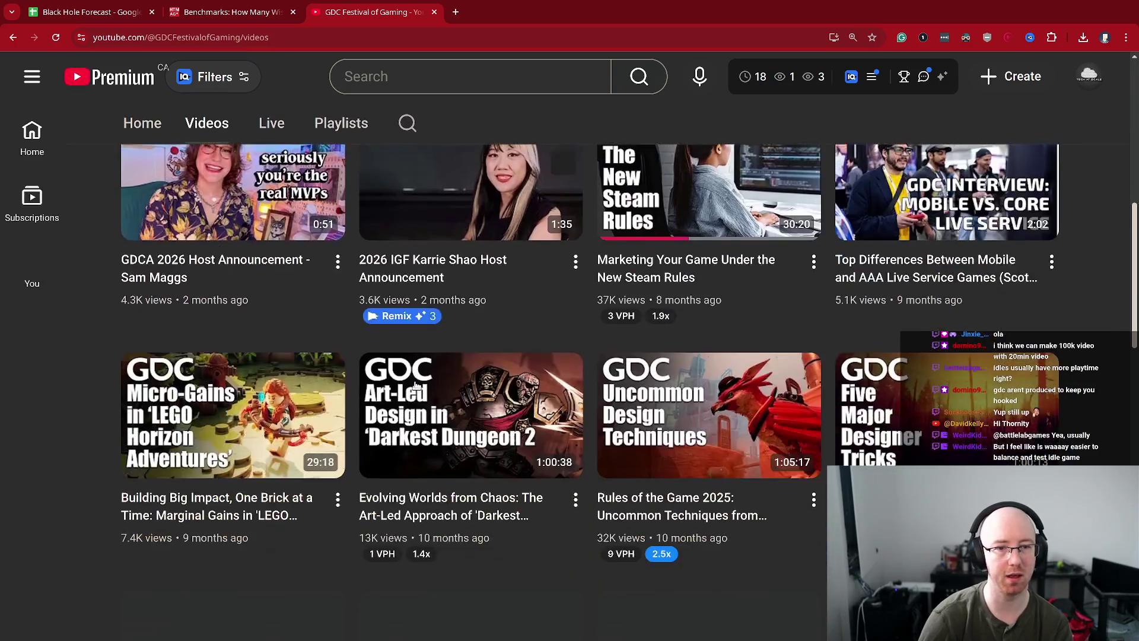
{"action": "scroll", "coordinate": [415, 384], "scroll_direction": "down", "scroll_amount": 5}
{"action": "scroll", "coordinate": [364, 310], "scroll_direction": "up", "scroll_amount": 15}
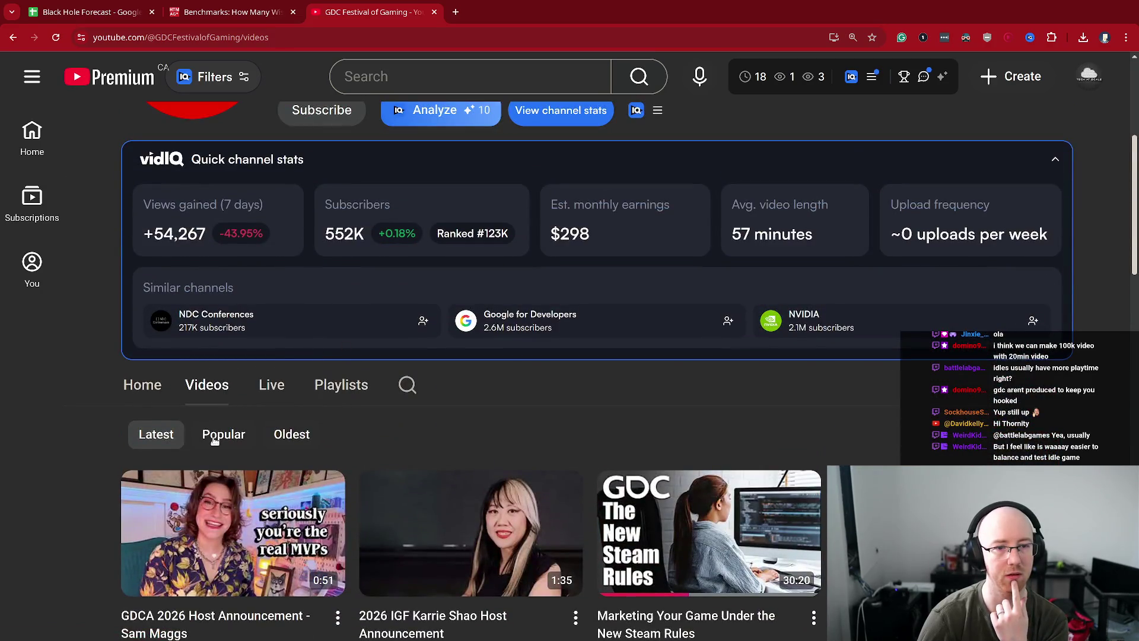
{"action": "left_click", "coordinate": [216, 435]}
{"action": "scroll", "coordinate": [208, 457], "scroll_direction": "down", "scroll_amount": 10}
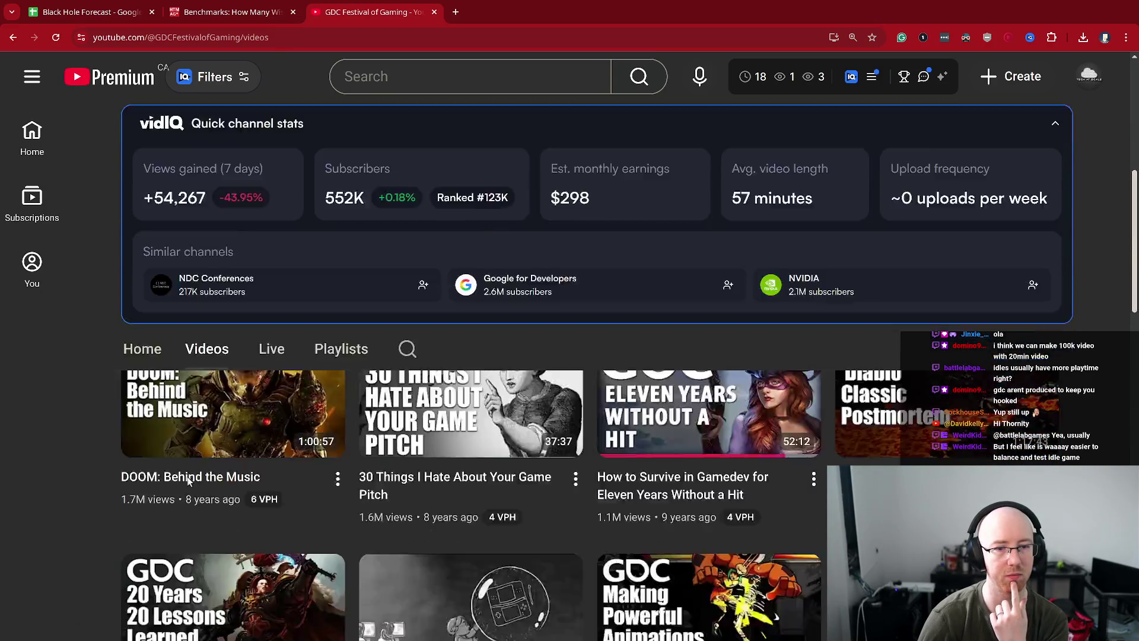
{"action": "scroll", "coordinate": [200, 468], "scroll_direction": "down", "scroll_amount": 13}
{"action": "scroll", "coordinate": [196, 463], "scroll_direction": "up", "scroll_amount": 5}
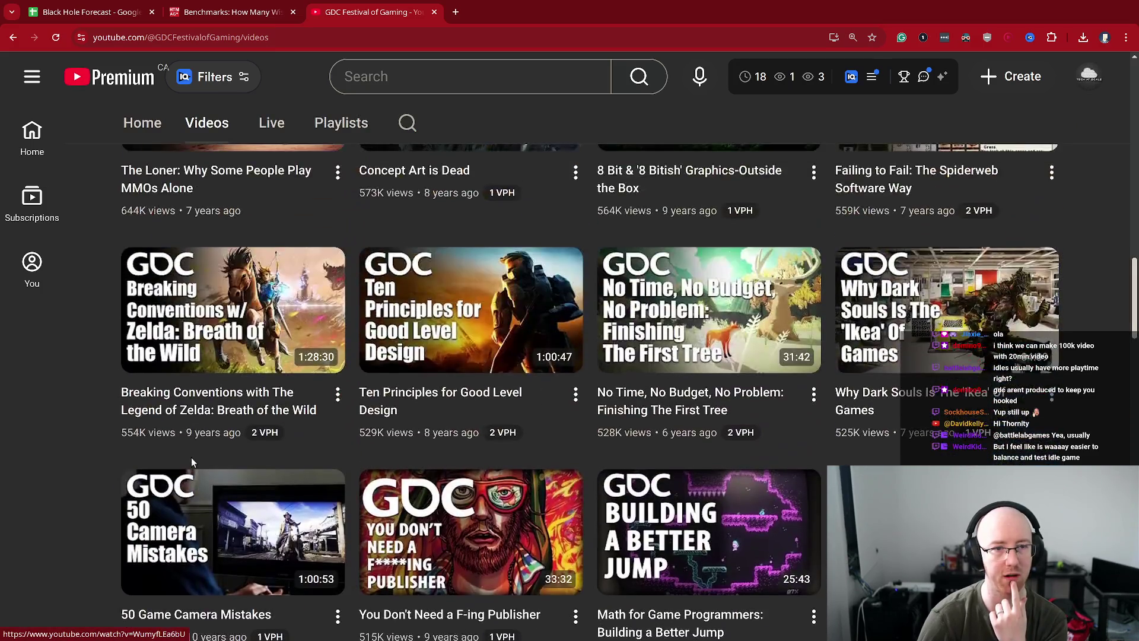
{"action": "scroll", "coordinate": [194, 461], "scroll_direction": "down", "scroll_amount": 6}
{"action": "scroll", "coordinate": [196, 460], "scroll_direction": "down", "scroll_amount": 5}
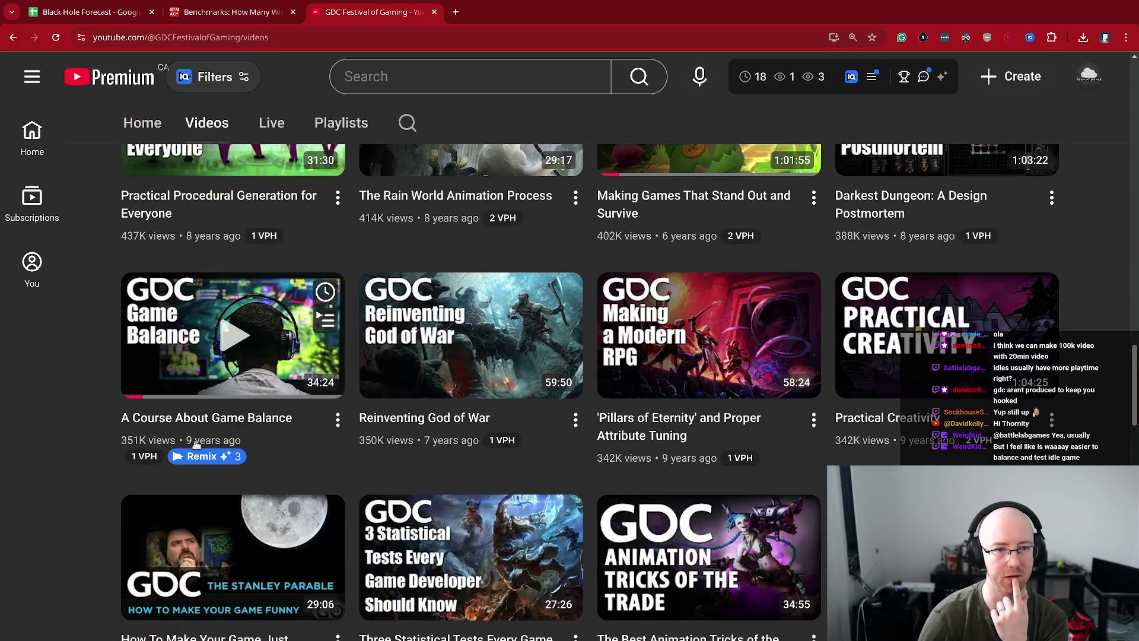
{"action": "left_click", "coordinate": [201, 417]}
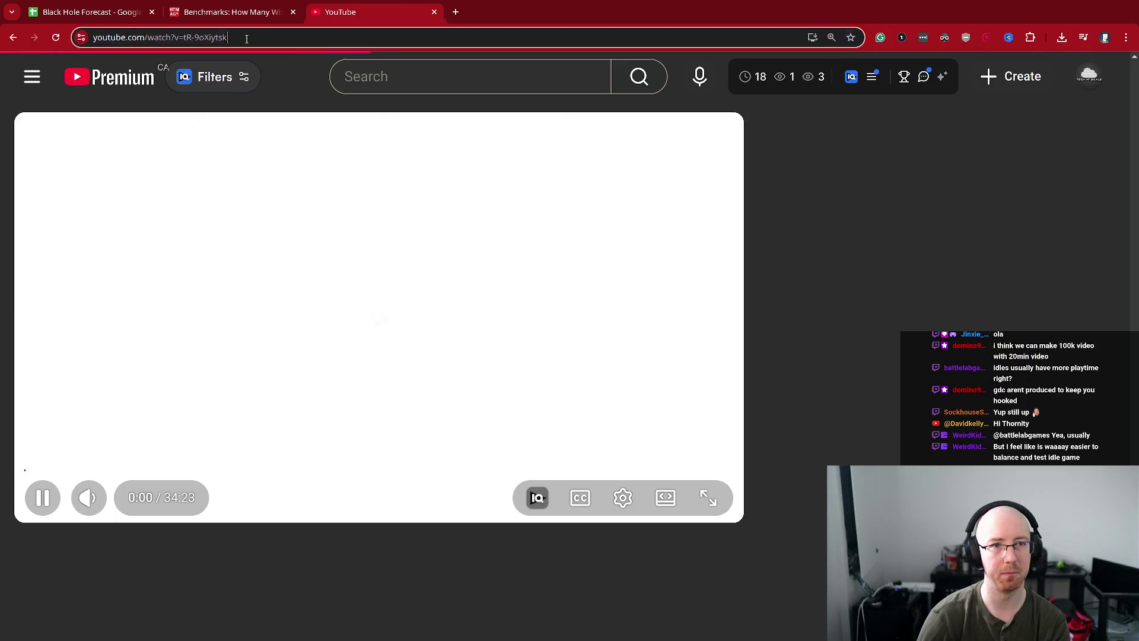
- Copy the video's web address, close its tab and leave fullscreen
{"action": "left_click", "coordinate": [248, 37]}
{"action": "key", "text": "ctrl+w"}
{"action": "key", "text": "super+f"}
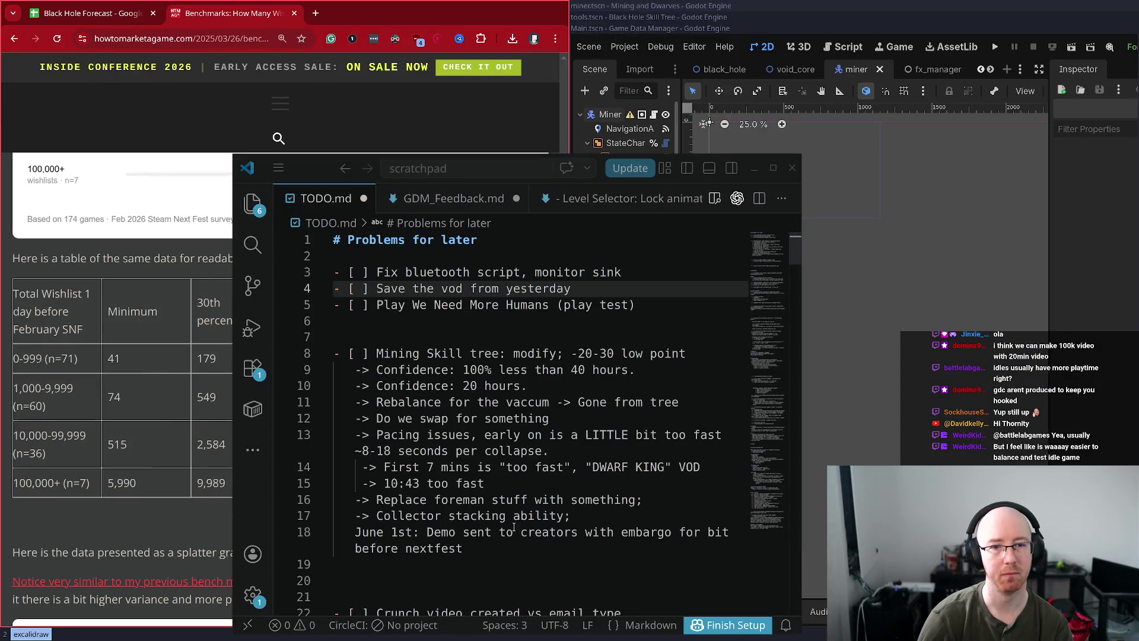
- Paste the Game Balance video link on a new line under the TODO.md tasks, then hide the scratchpad
{"action": "left_click", "coordinate": [361, 267]}
{"action": "left_click", "coordinate": [335, 321]}
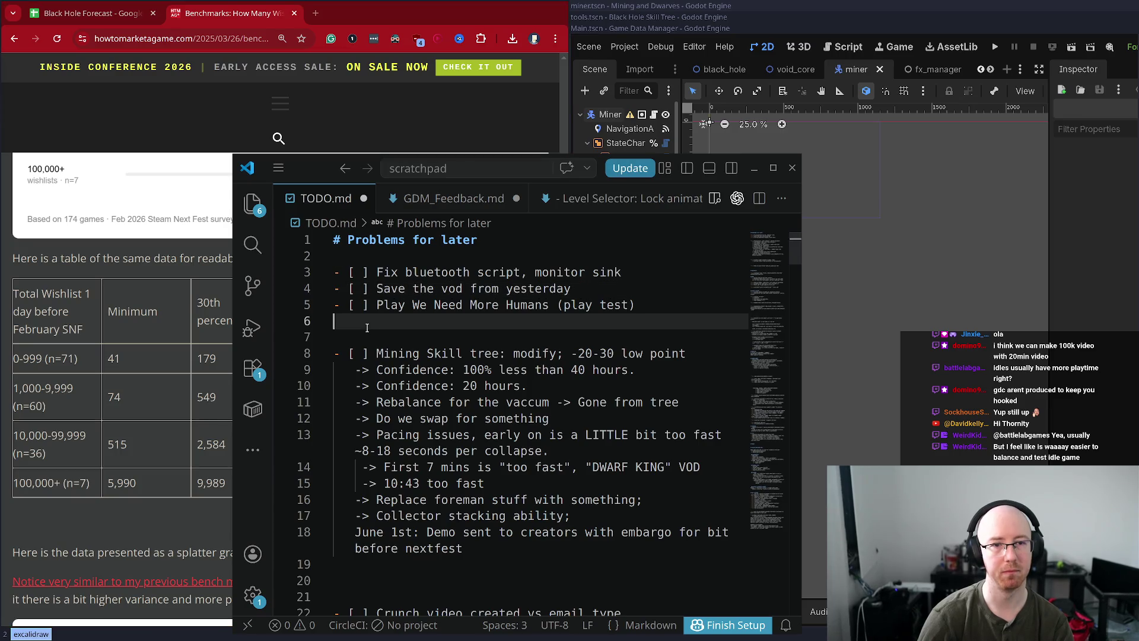
{"action": "key", "text": "Return"}
{"action": "key", "text": "Return"}
{"action": "key", "text": "Return"}
{"action": "type", "text": "https://www.youtube.com/watch?v=tR-9oXiytsk"}
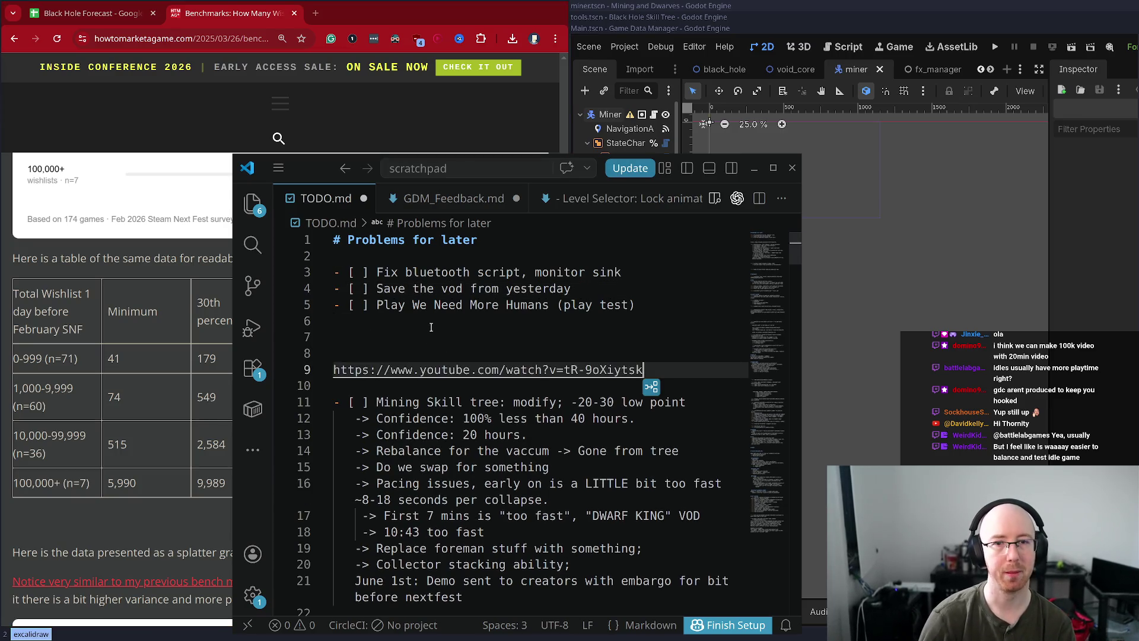
{"action": "left_click", "coordinate": [482, 328]}
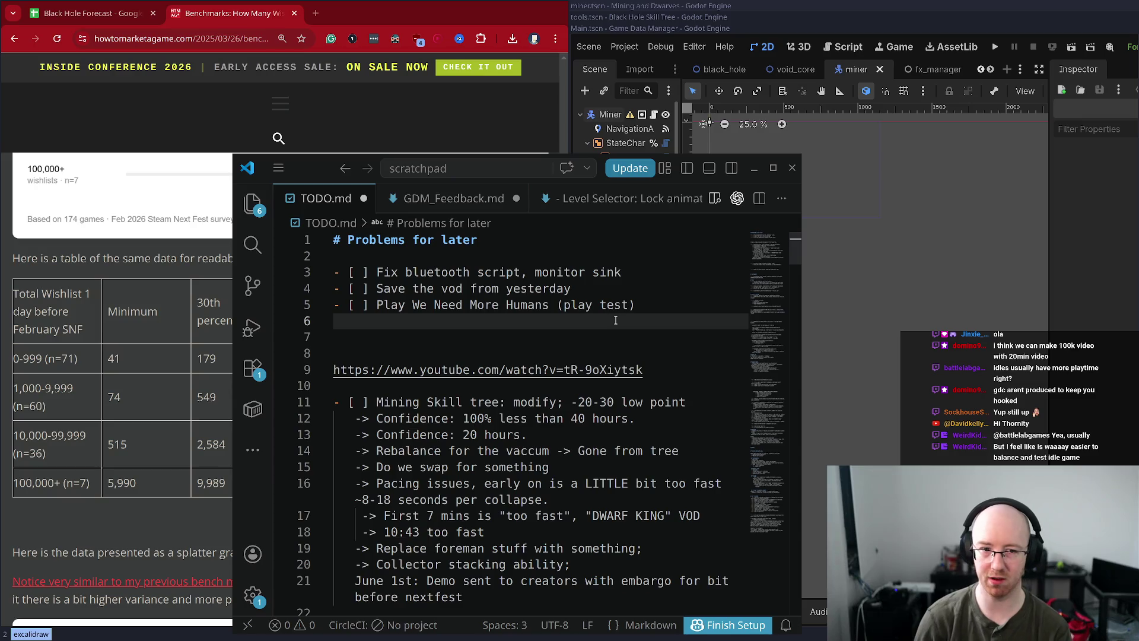
{"action": "key", "text": "super+minus"}
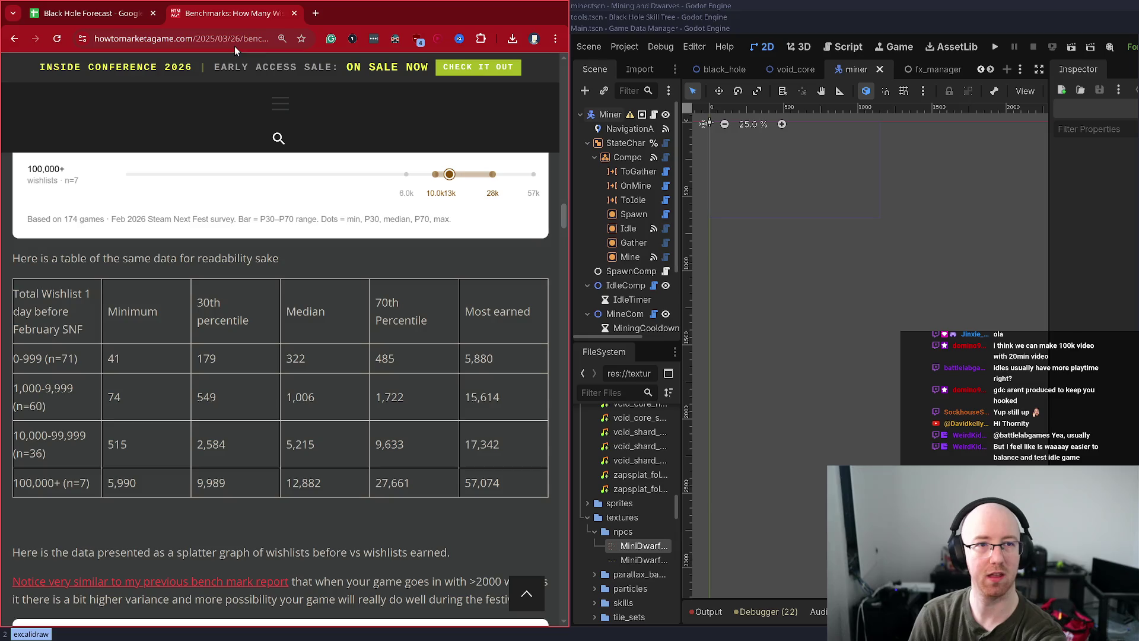
- Close the Benchmarks tab and open a fullscreen terminal in the ts-mining-game repository
{"action": "middle_click", "coordinate": [248, 14]}
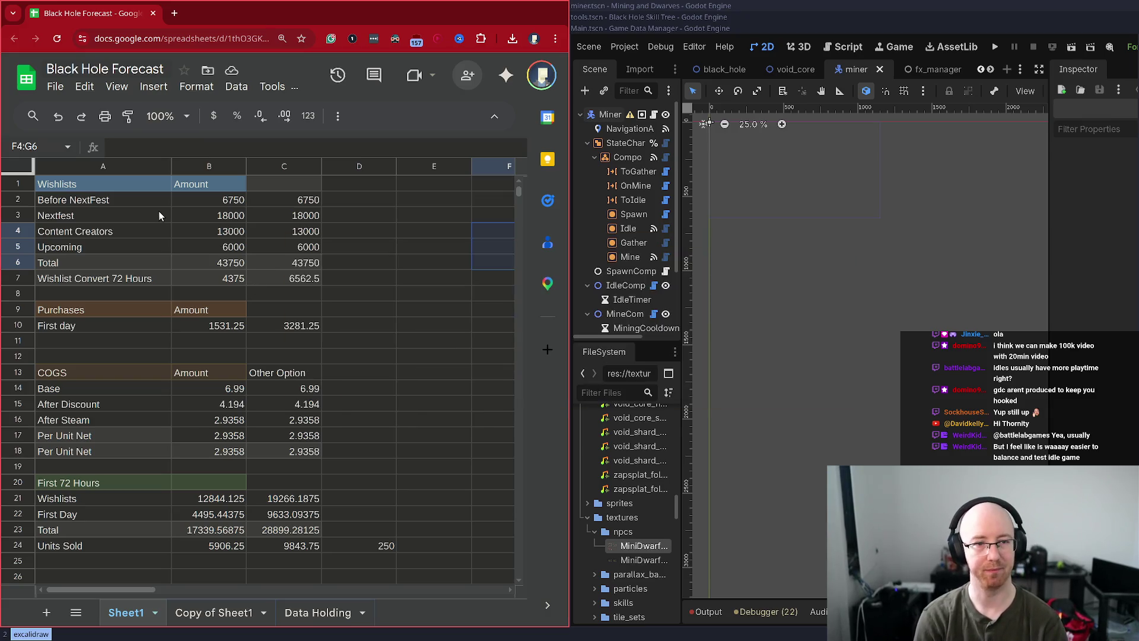
{"action": "key", "text": "ctrl+alt+t"}
{"action": "key", "text": "ctrl+r"}
{"action": "type", "text": "ts-mining"}
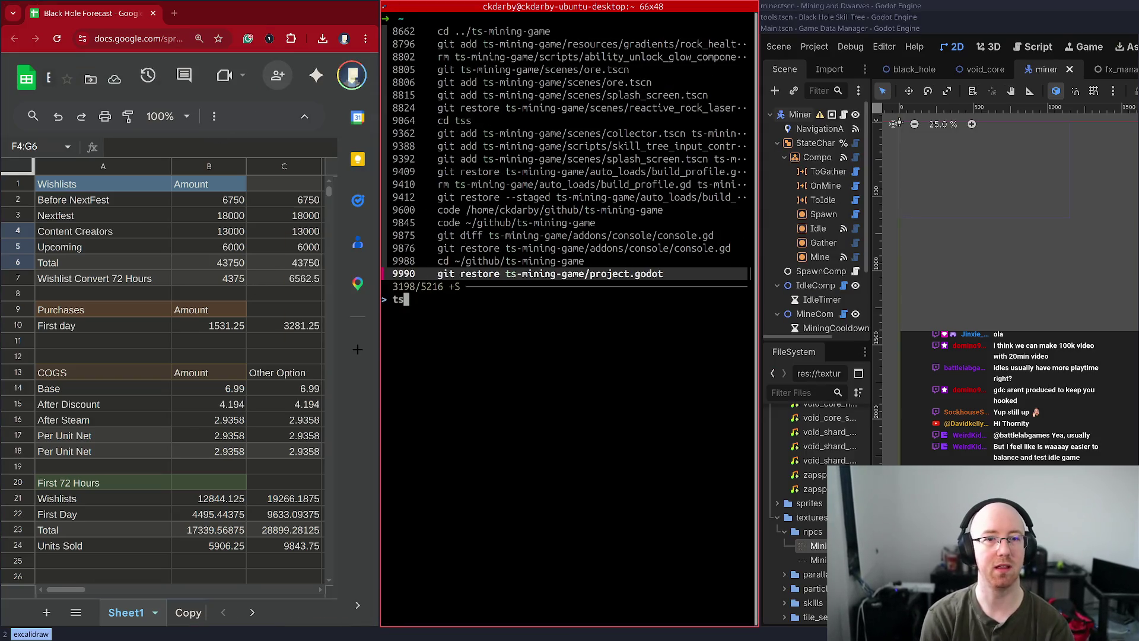
{"action": "key", "text": "Up"}
{"action": "key", "text": "Return"}
{"action": "key", "text": "super+f"}
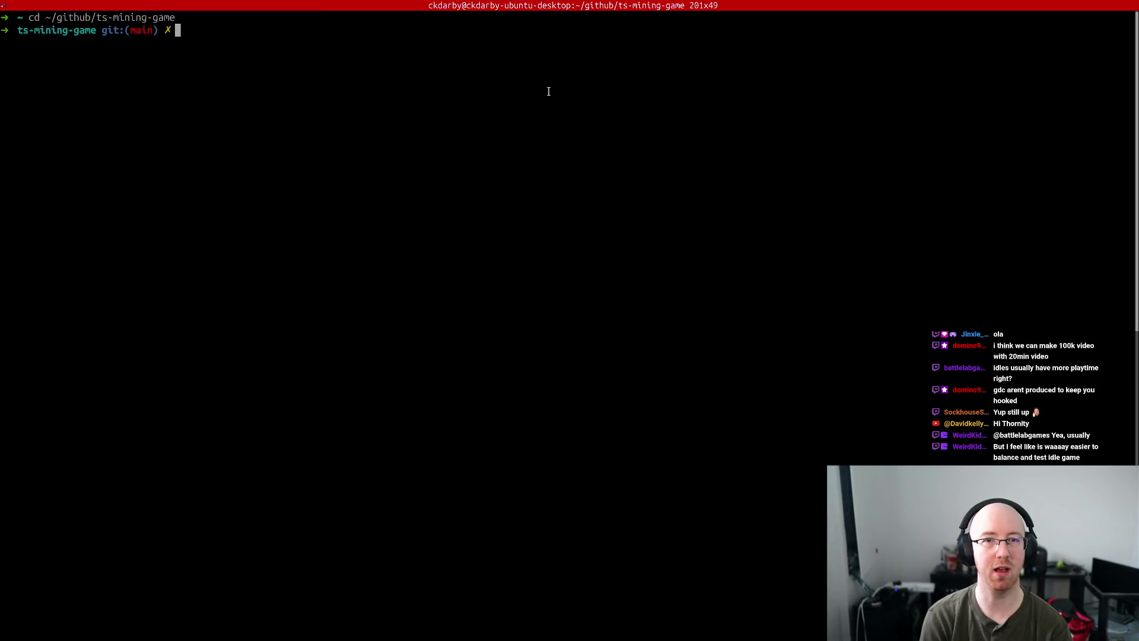
- Run git pull, check out the WIP branch, and pull it again
{"action": "type", "text": "git pull"}
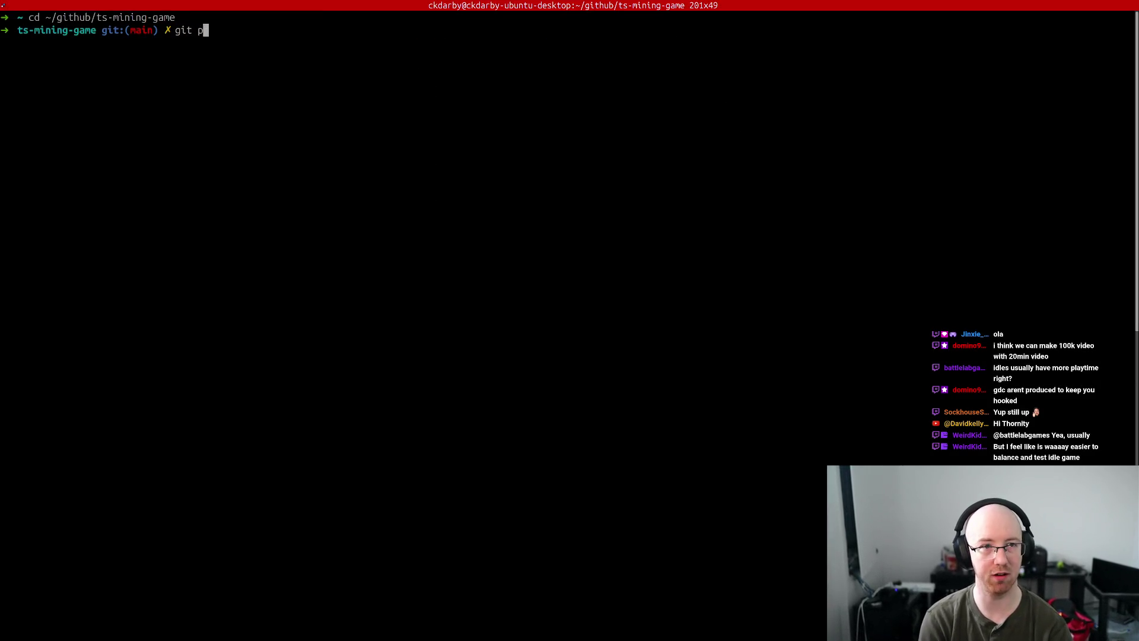
{"action": "key", "text": "Return"}
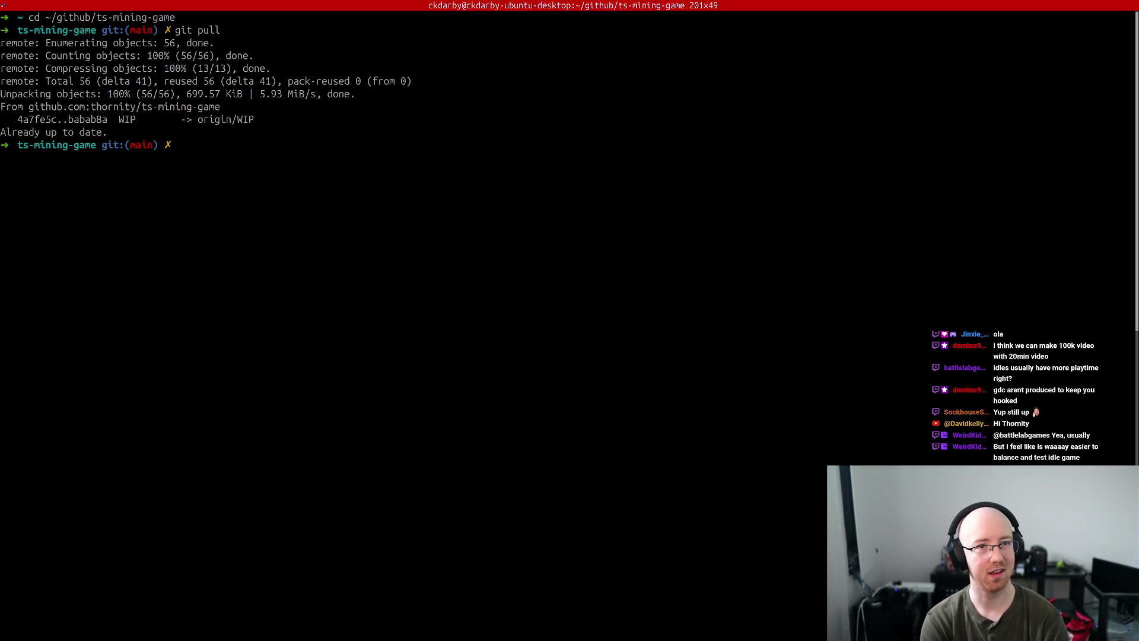
{"action": "type", "text": "git checkout WIP"}
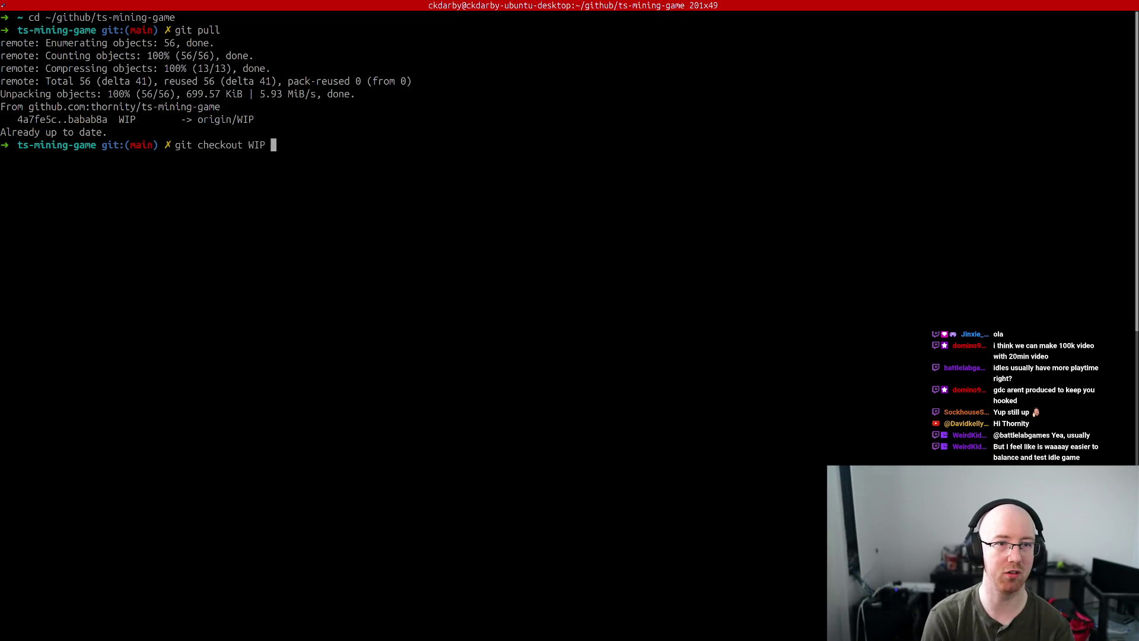
{"action": "key", "text": "Return"}
{"action": "type", "text": "git pull"}
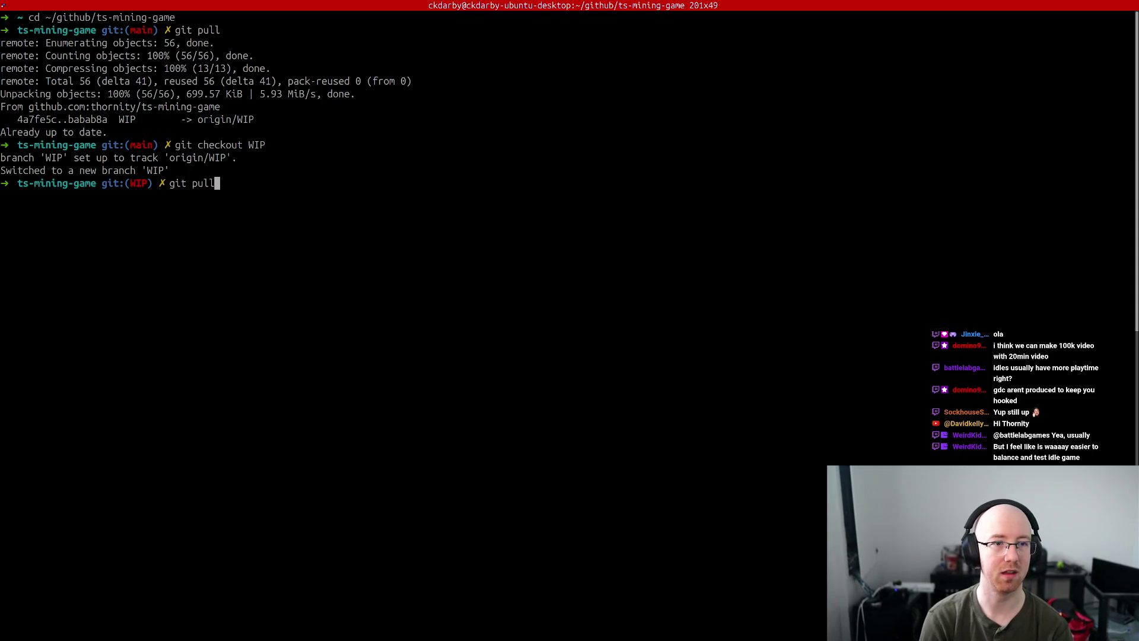
{"action": "key", "text": "Return"}
- Search the launcher for godot, dismiss it, and tile the terminal back beside Godot
{"action": "key", "text": "super+d"}
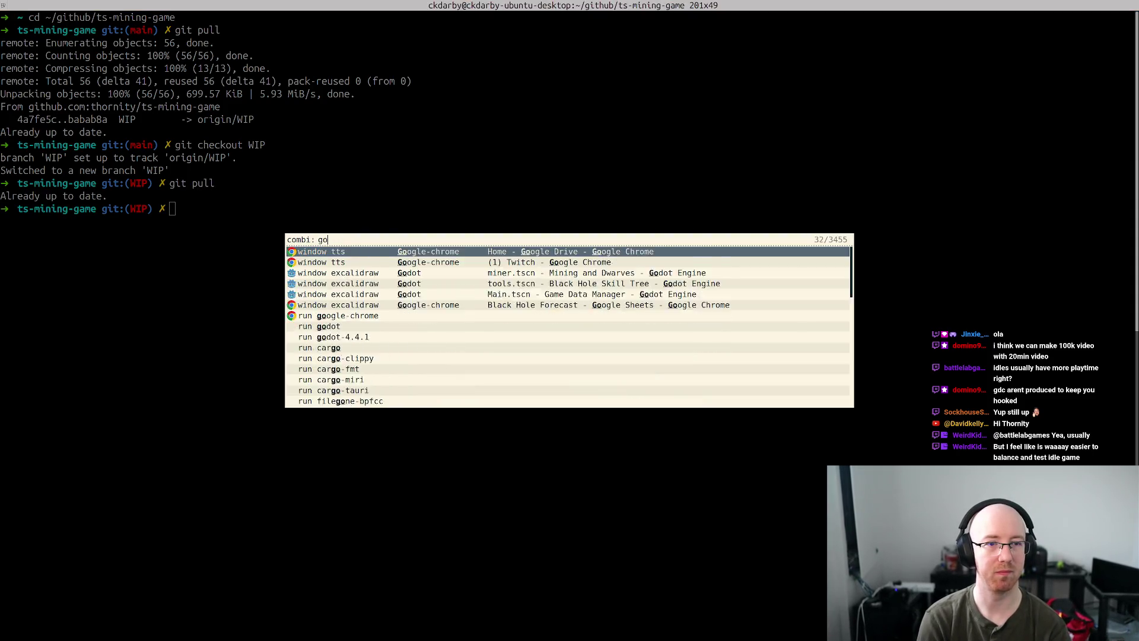
{"action": "type", "text": "godot"}
{"action": "key", "text": "Down"}
{"action": "key", "text": "Down"}
{"action": "key", "text": "Escape"}
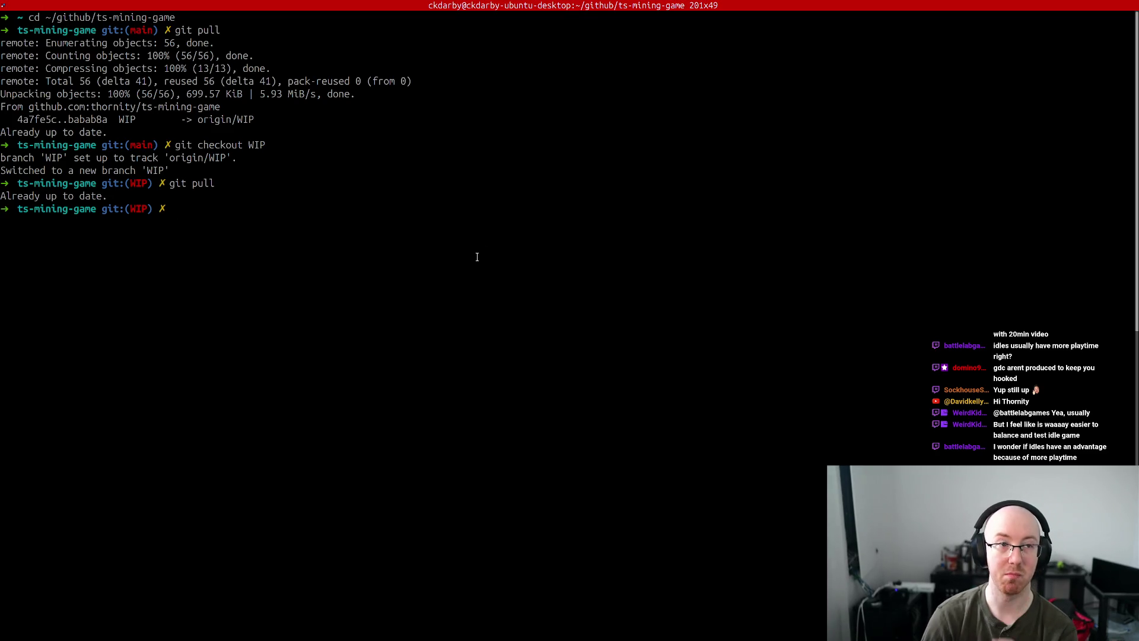
{"action": "key", "text": "super+f"}
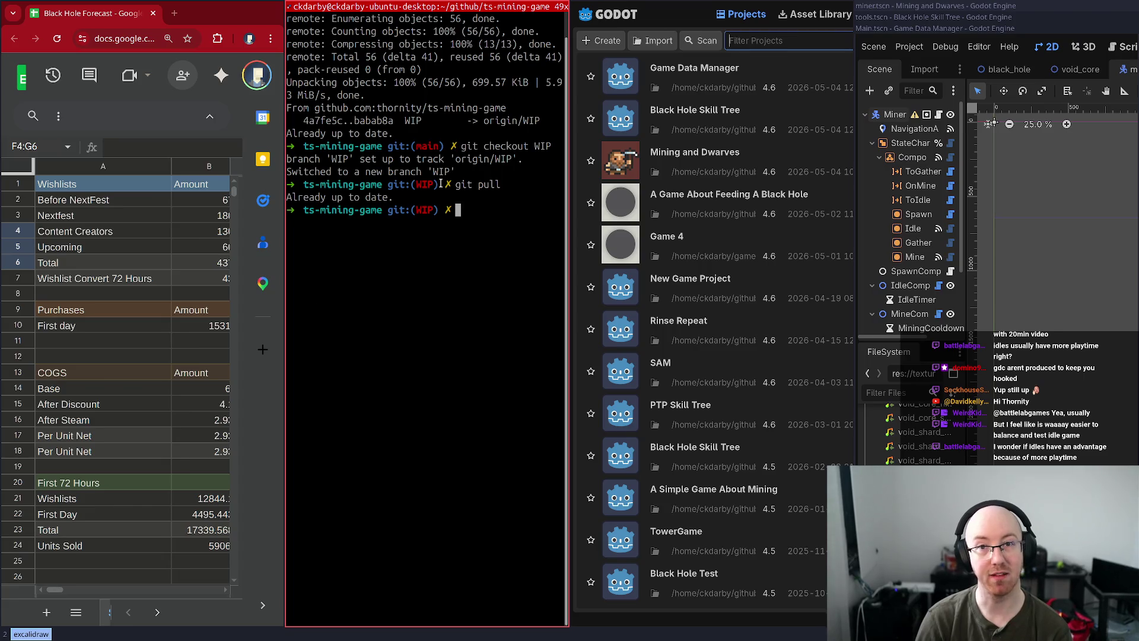
- Close the terminal and open Mining and Dwarves from the Godot Project Manager
{"action": "key", "text": "super+q"}
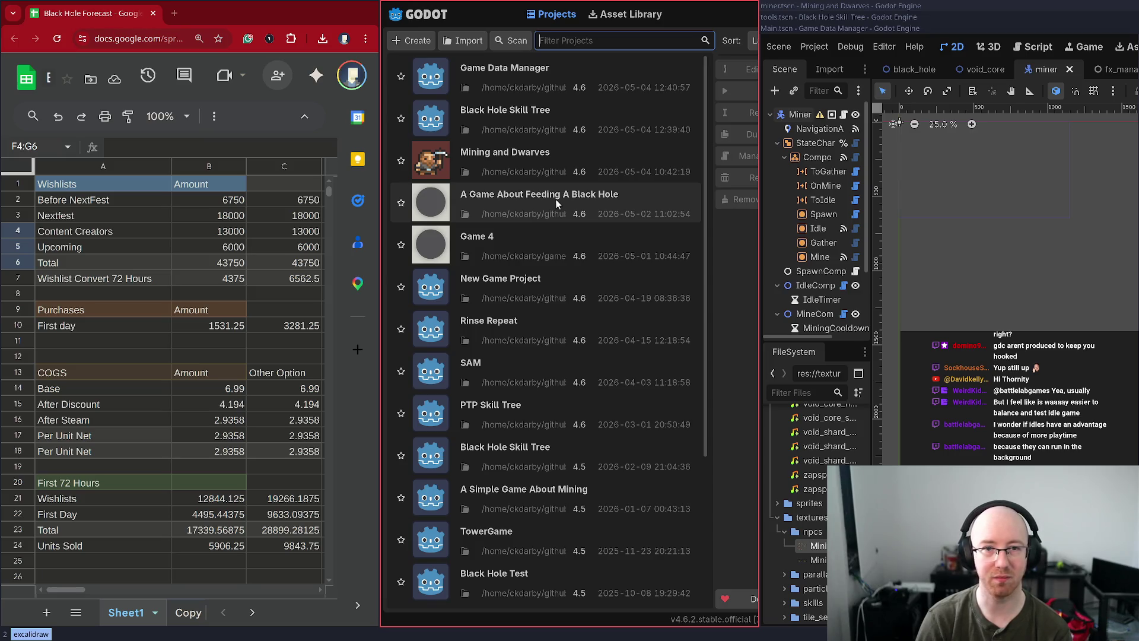
{"action": "double_click", "coordinate": [564, 154]}
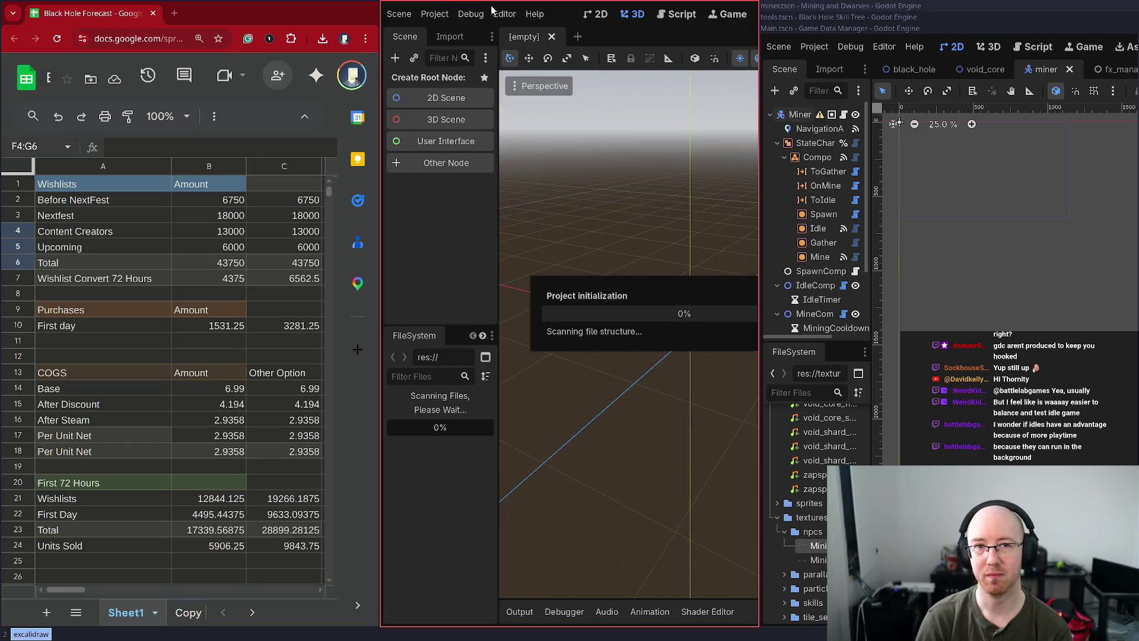
- Maximise the browser and load the Steam store in a new tab
{"action": "double_click", "coordinate": [201, 12]}
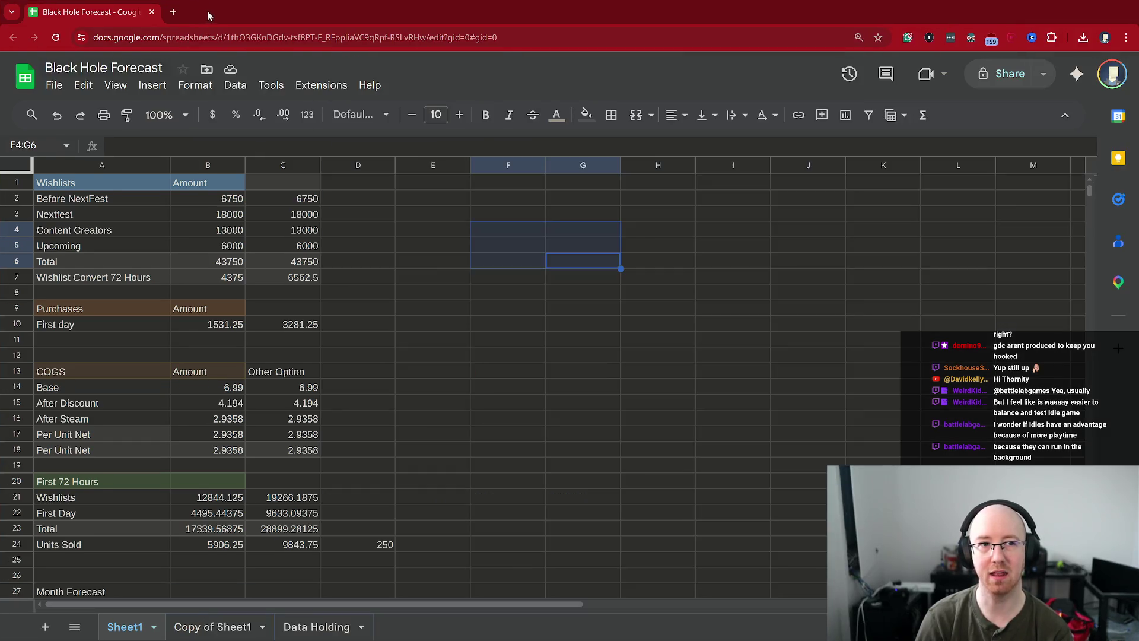
{"action": "left_click", "coordinate": [173, 11]}
{"action": "type", "text": "stior"}
{"action": "key", "text": "BackSpace"}
{"action": "key", "text": "BackSpace"}
{"action": "key", "text": "BackSpace"}
{"action": "type", "text": "eampowered.com"}
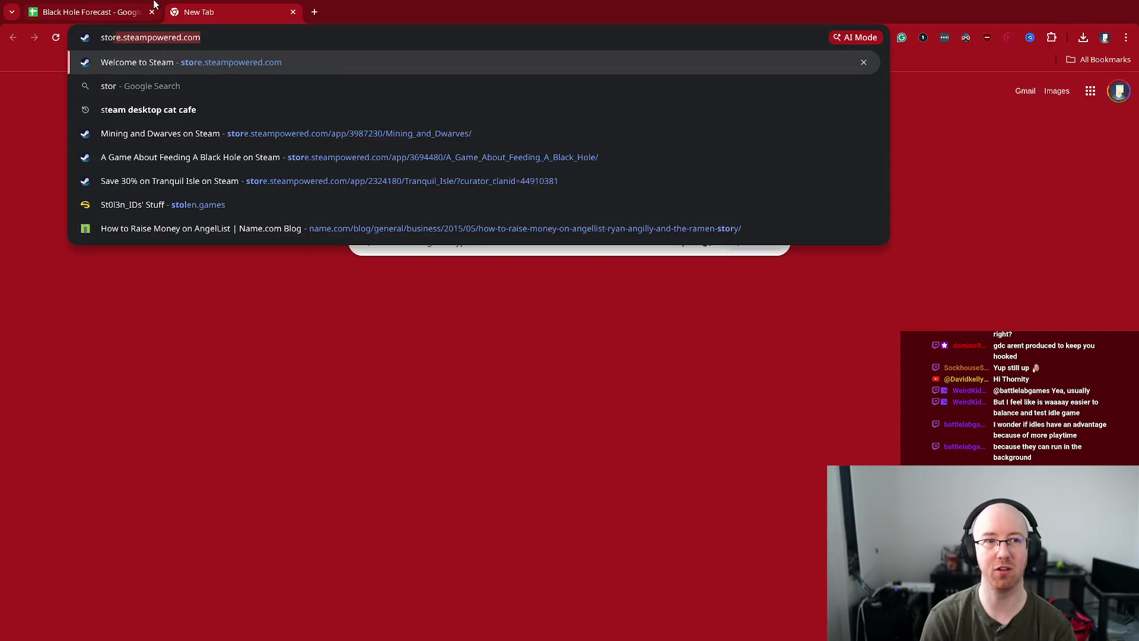
{"action": "key", "text": "Return"}
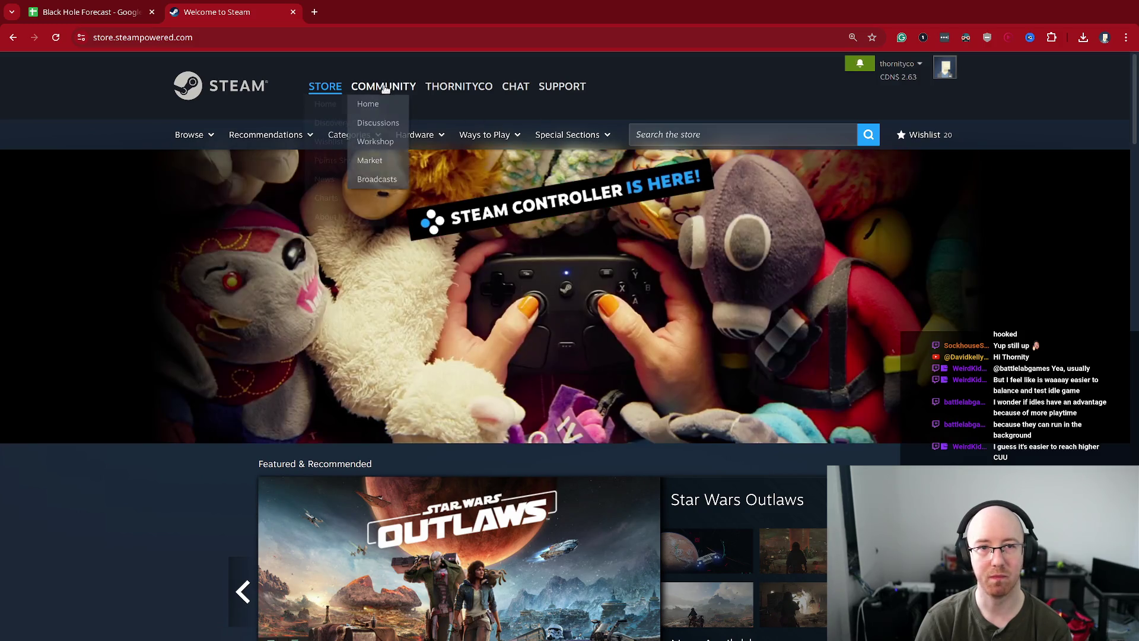
{"action": "mouse_move", "coordinate": [193, 142]}
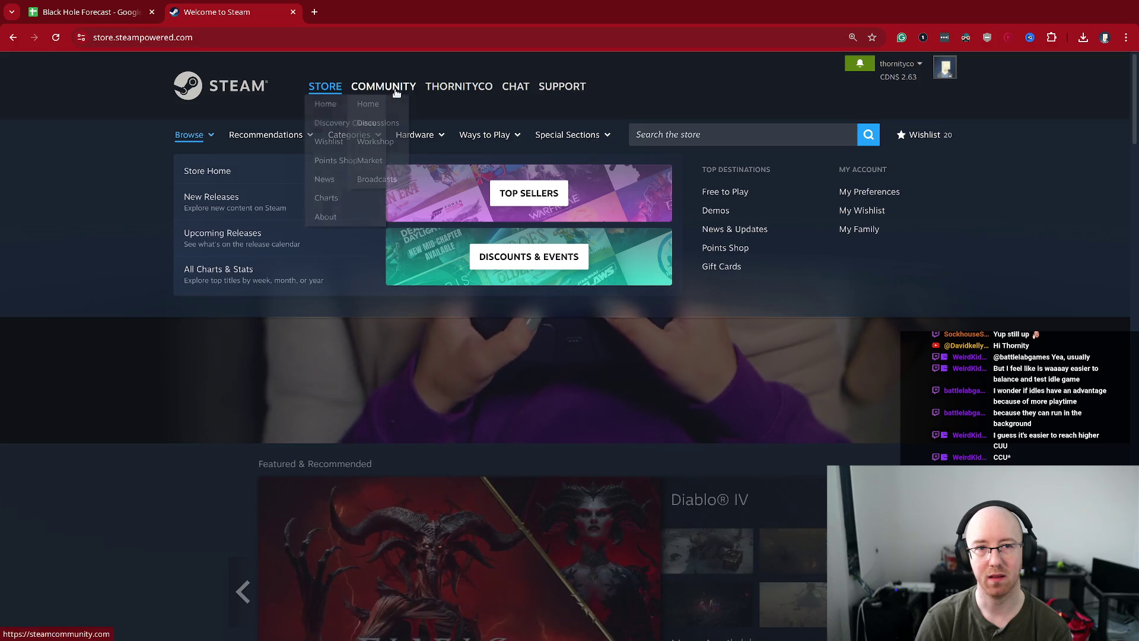
- Visit the Steam Community, friend activity and friends list pages
{"action": "left_click", "coordinate": [318, 89]}
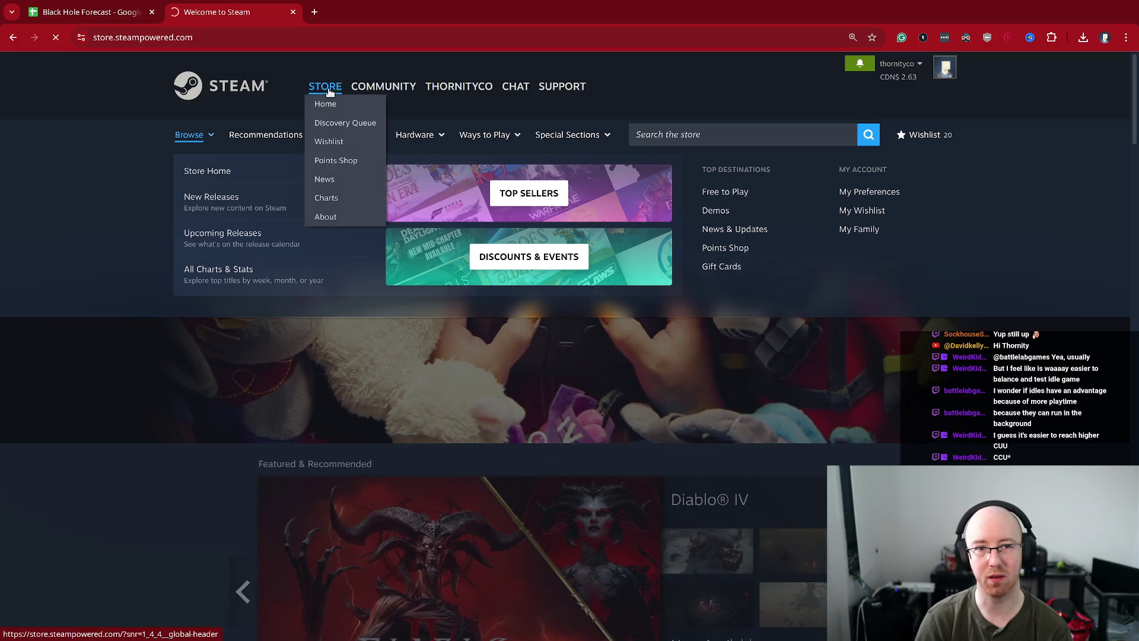
{"action": "left_click", "coordinate": [375, 88]}
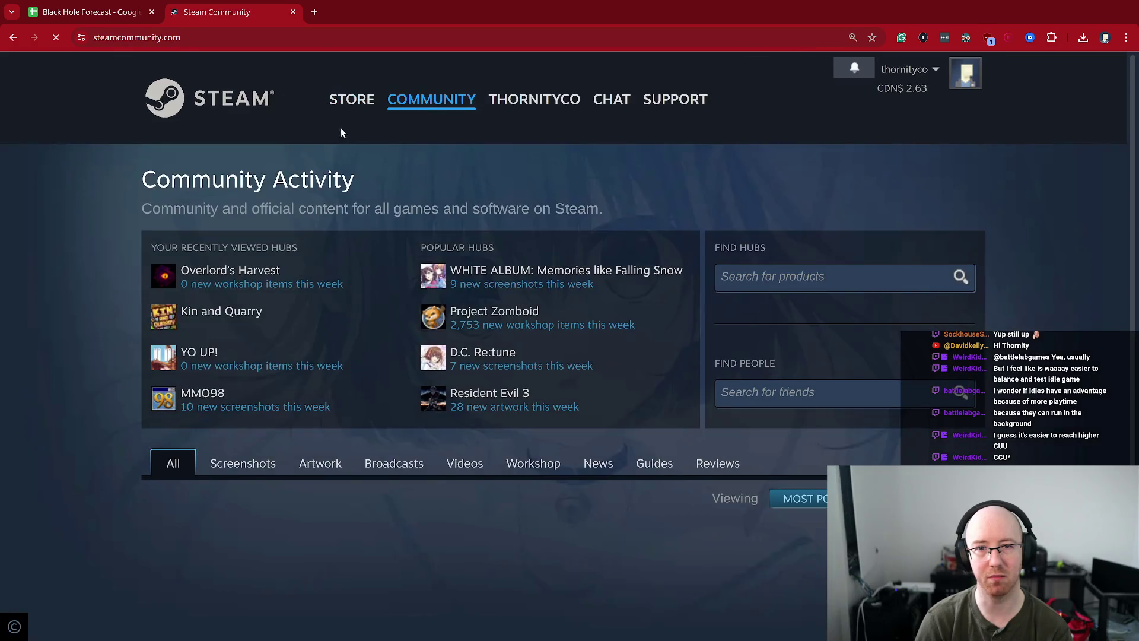
{"action": "mouse_move", "coordinate": [442, 98]}
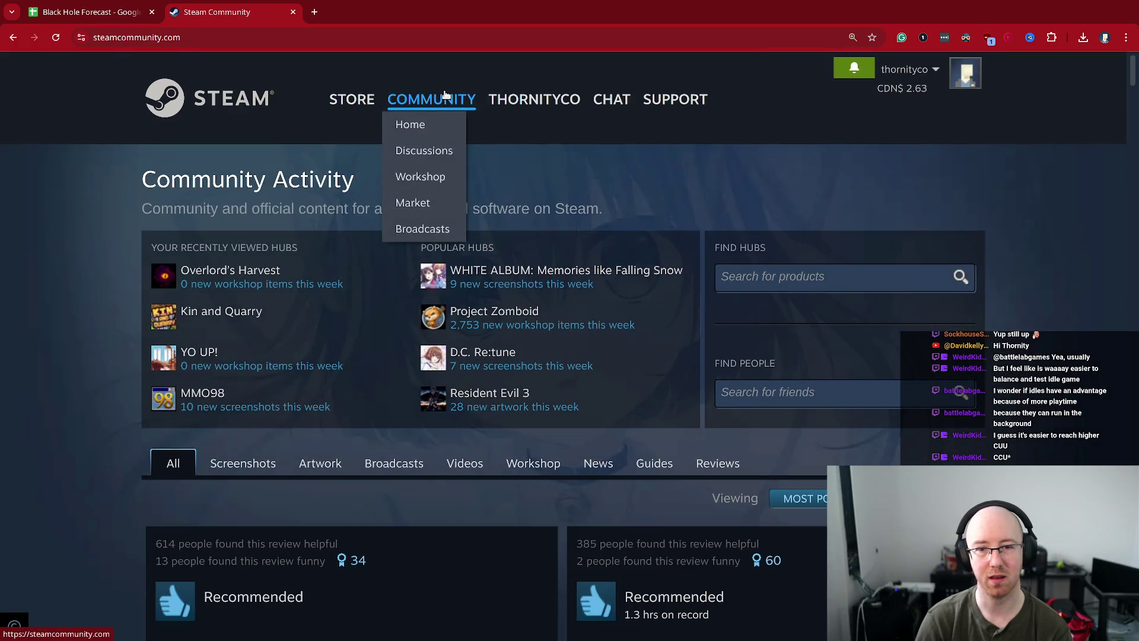
{"action": "mouse_move", "coordinate": [529, 103]}
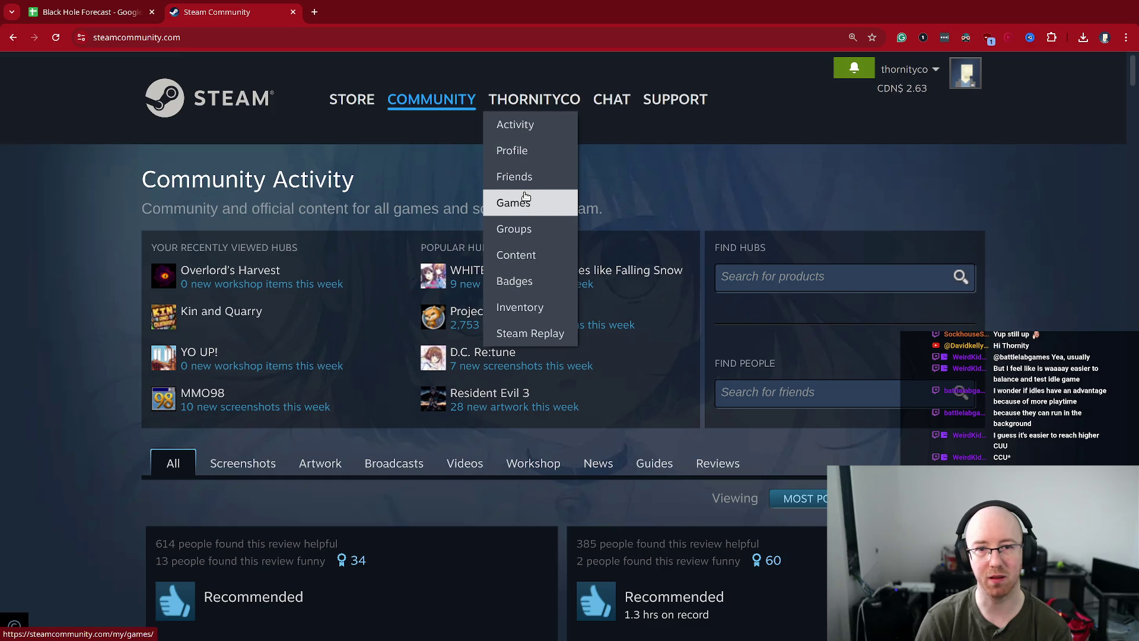
{"action": "left_click", "coordinate": [383, 468]}
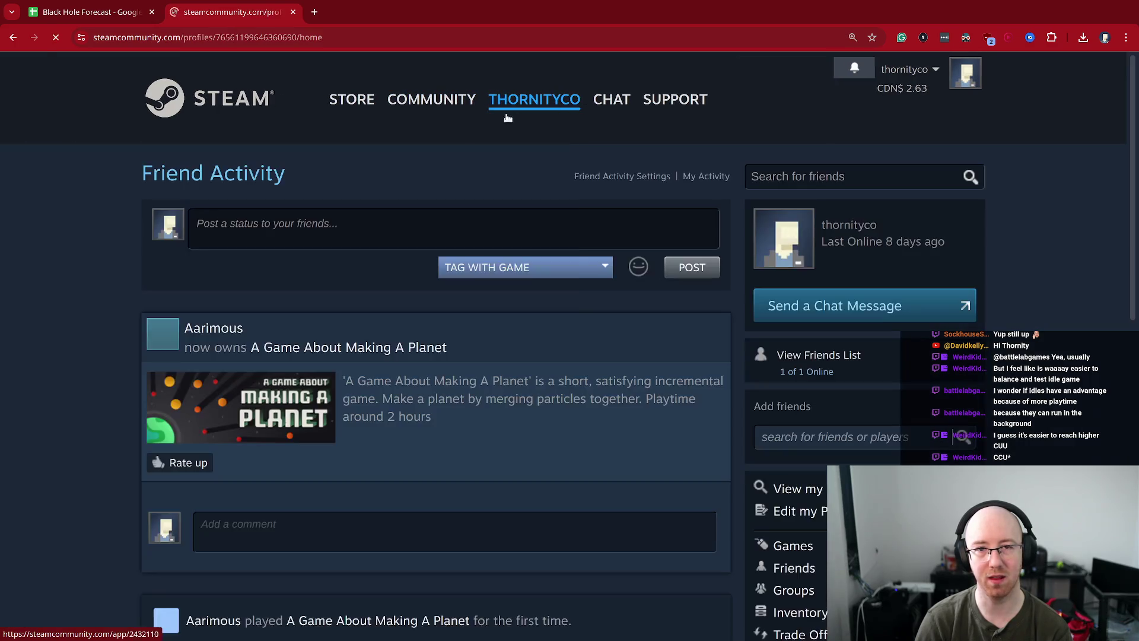
{"action": "mouse_move", "coordinate": [528, 104]}
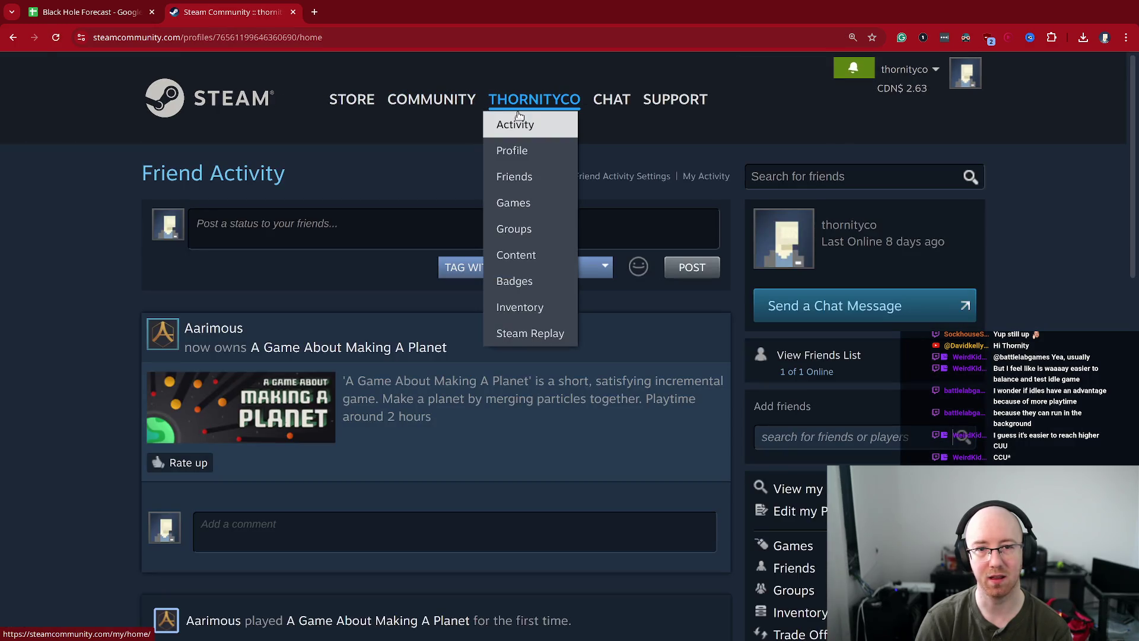
{"action": "left_click", "coordinate": [536, 183]}
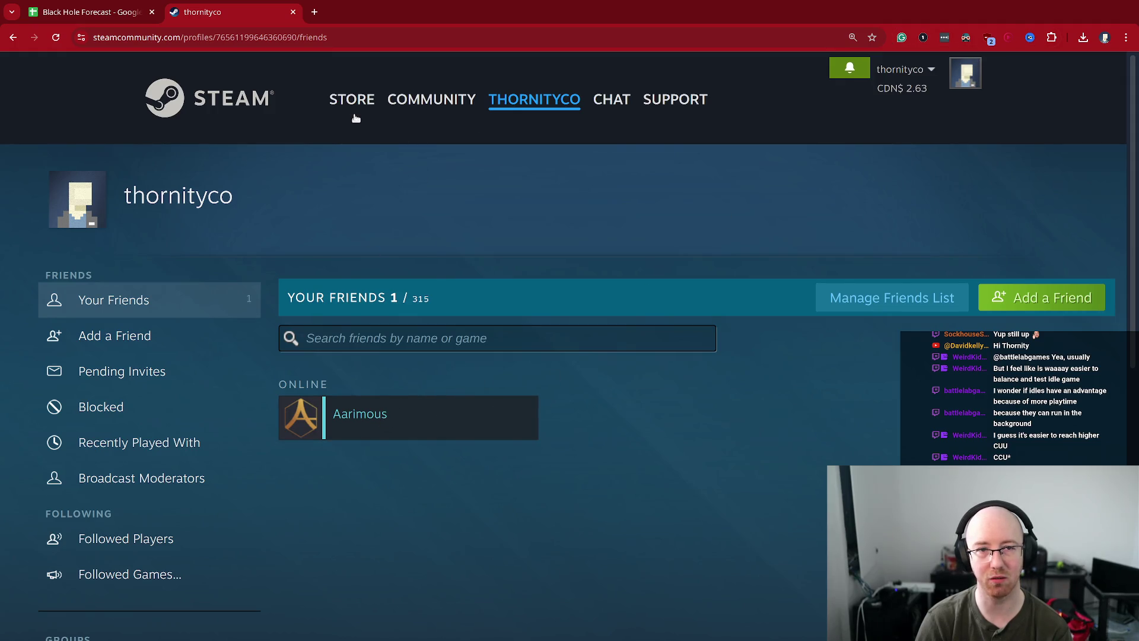
- Return to the store home and open Popular Among Friends in a background tab
{"action": "left_click", "coordinate": [355, 117]}
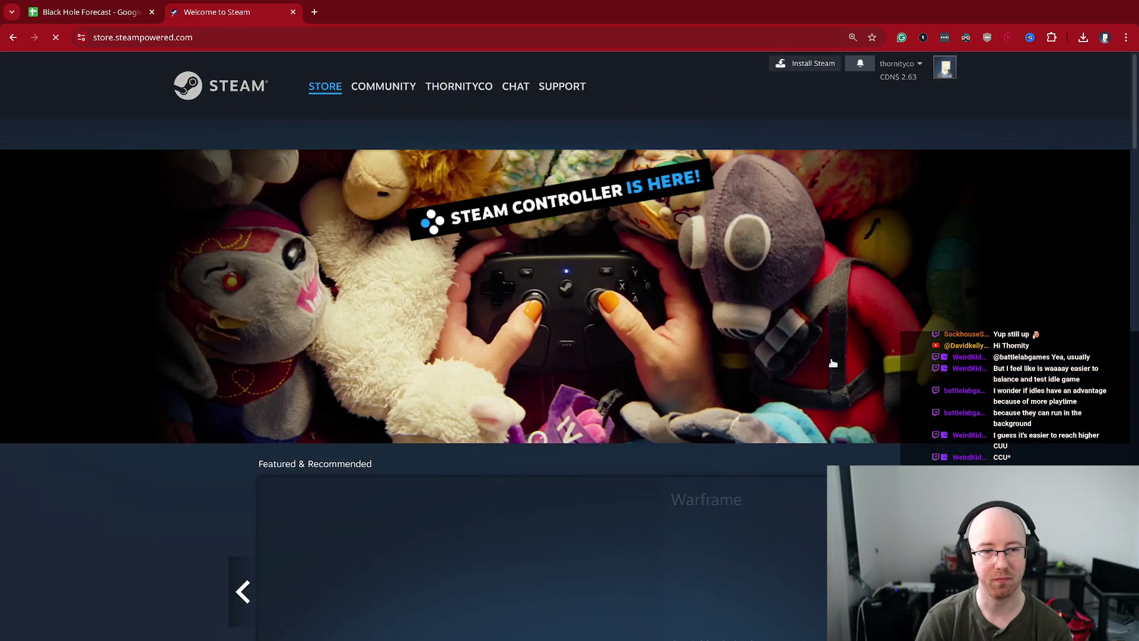
{"action": "key", "text": "alt+Left"}
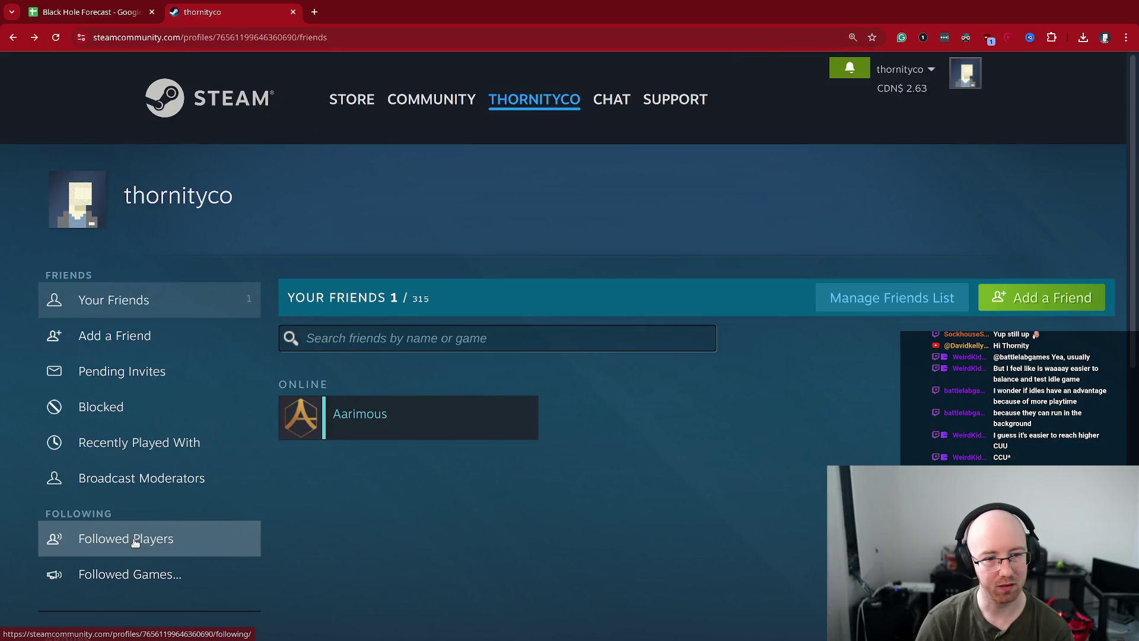
{"action": "left_click", "coordinate": [354, 102]}
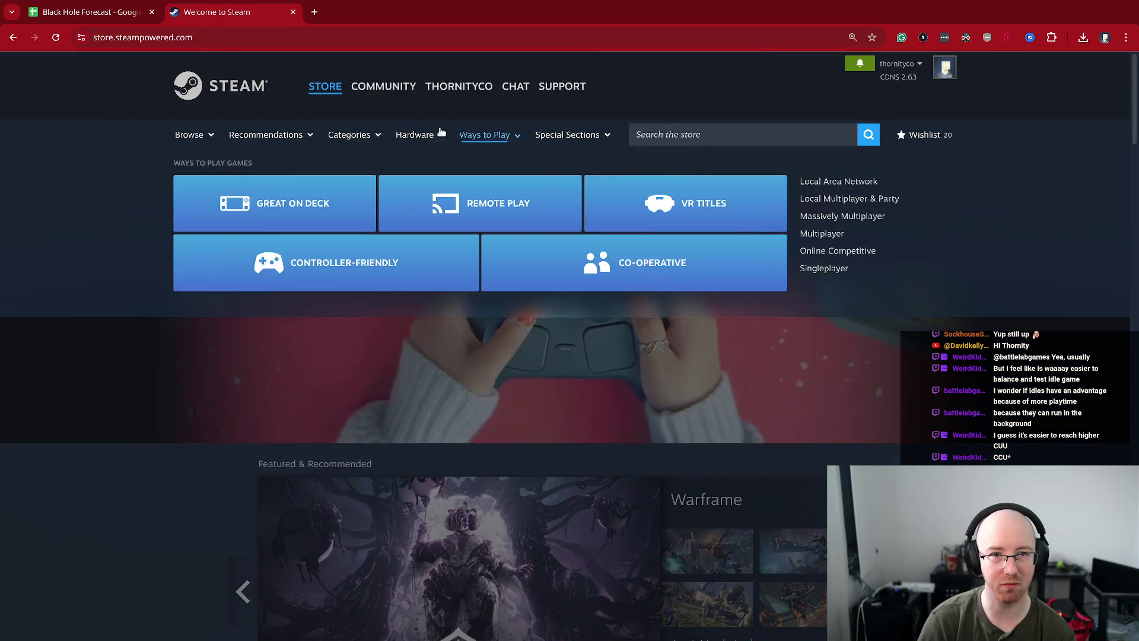
{"action": "mouse_move", "coordinate": [416, 136]}
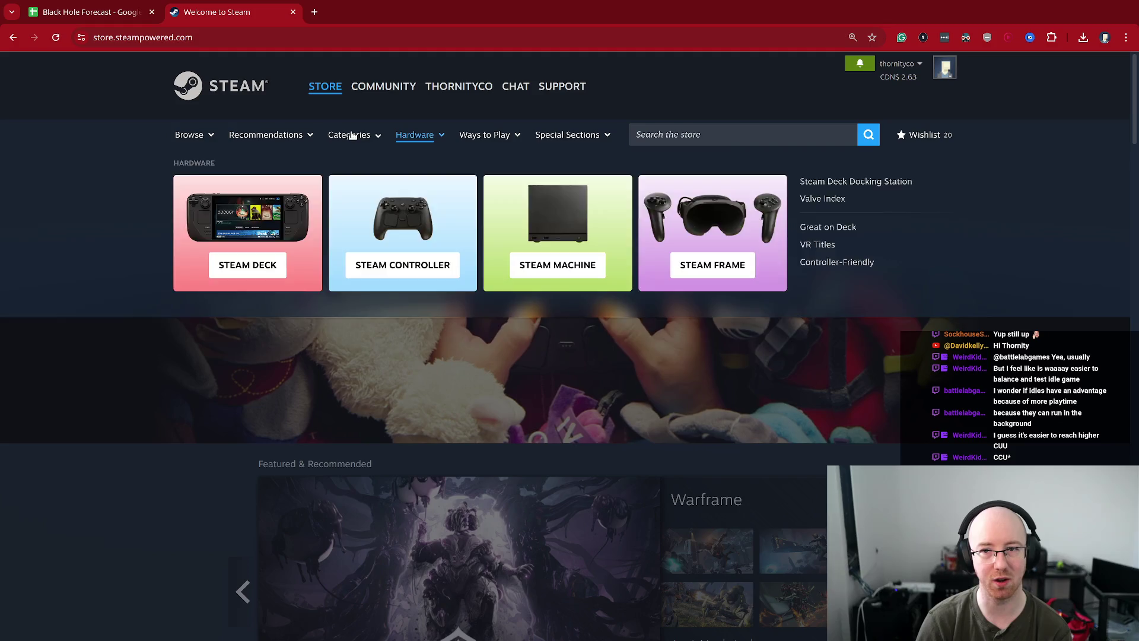
{"action": "mouse_move", "coordinate": [296, 141]}
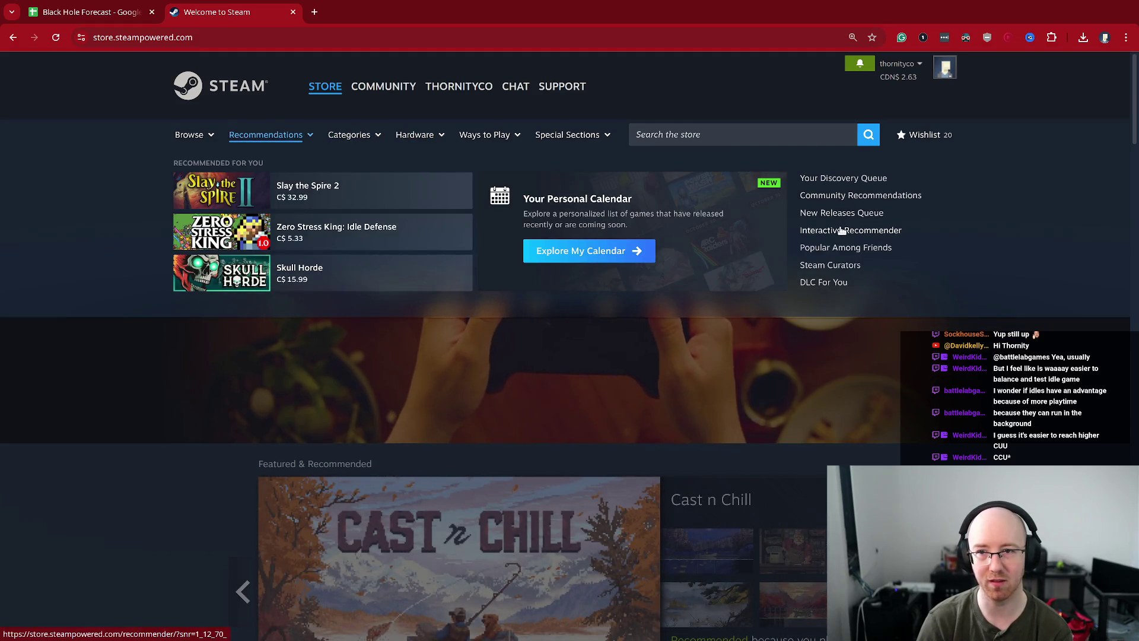
{"action": "middle_click", "coordinate": [875, 248]}
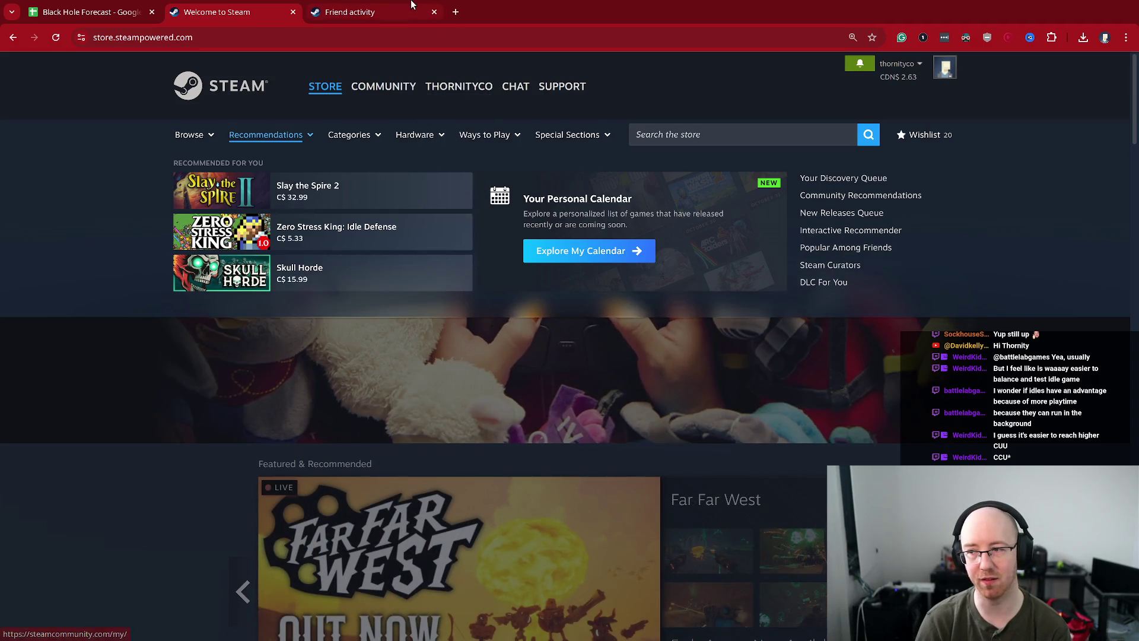
- Switch to the Friend activity tab and scroll through its Most Played games list
{"action": "left_click", "coordinate": [390, 8]}
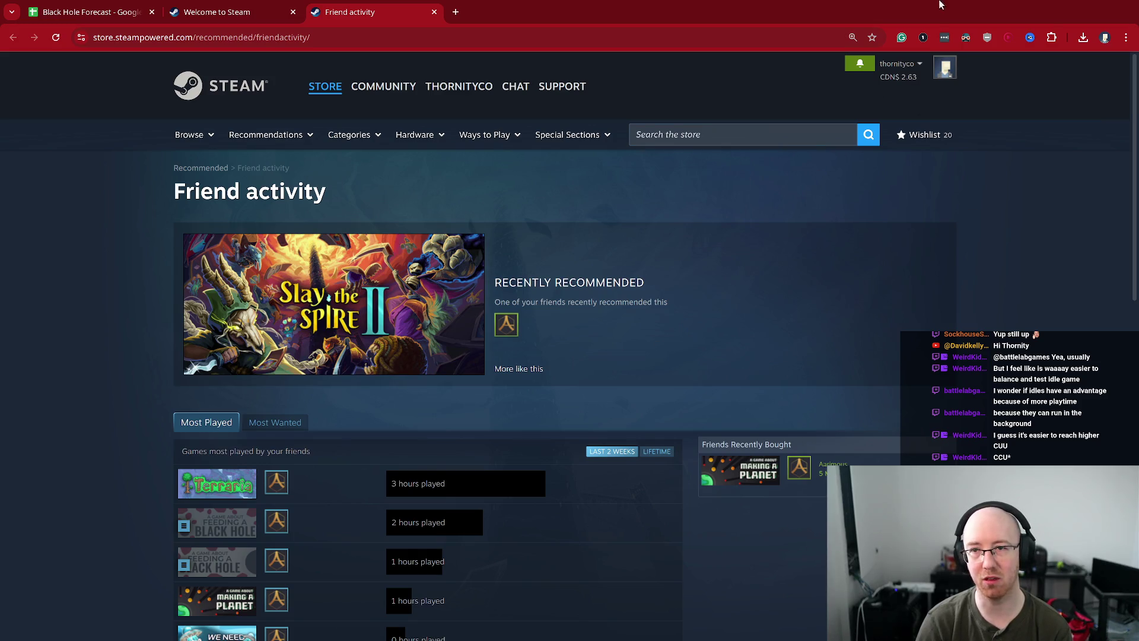
{"action": "mouse_move", "coordinate": [831, 462]}
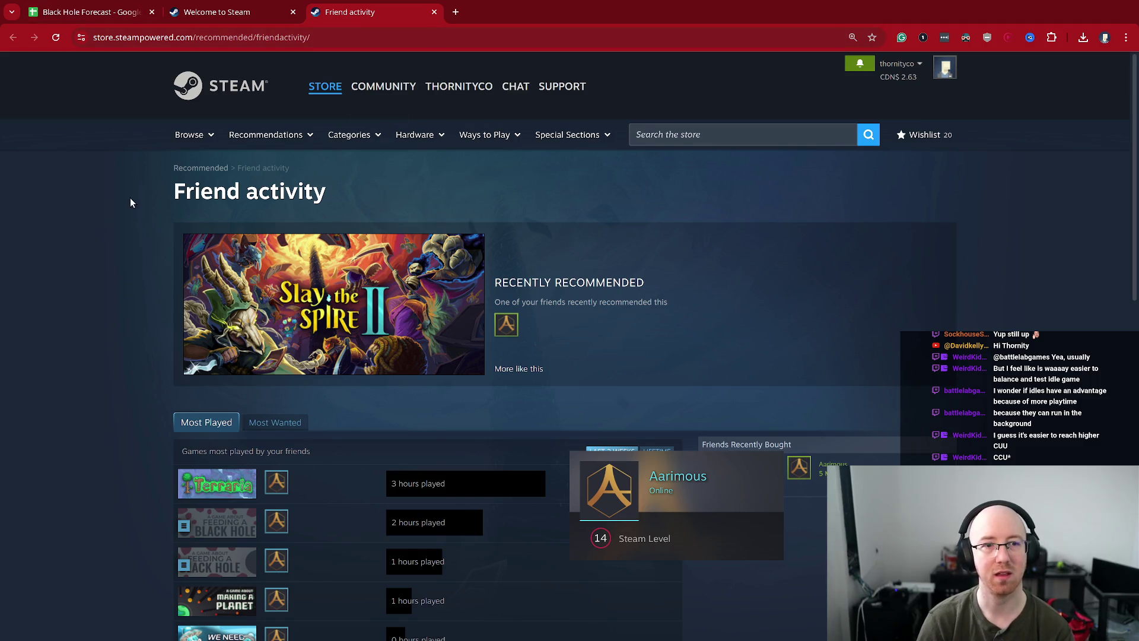
{"action": "scroll", "coordinate": [136, 267], "scroll_direction": "down", "scroll_amount": 2}
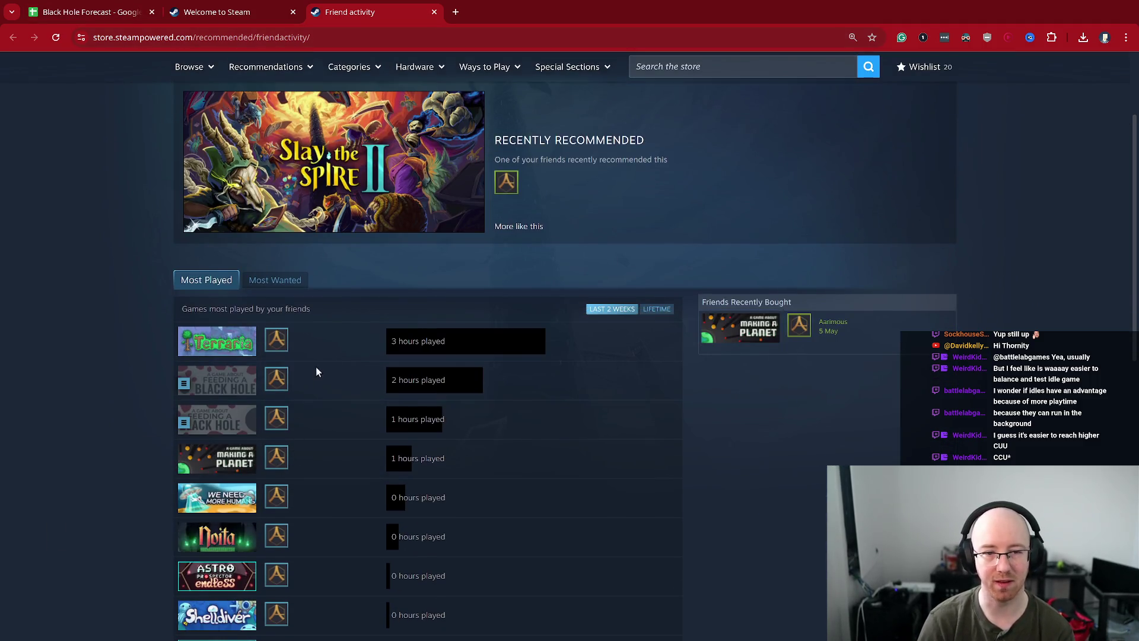
{"action": "scroll", "coordinate": [273, 297], "scroll_direction": "up", "scroll_amount": 1}
{"action": "scroll", "coordinate": [273, 296], "scroll_direction": "up", "scroll_amount": 1}
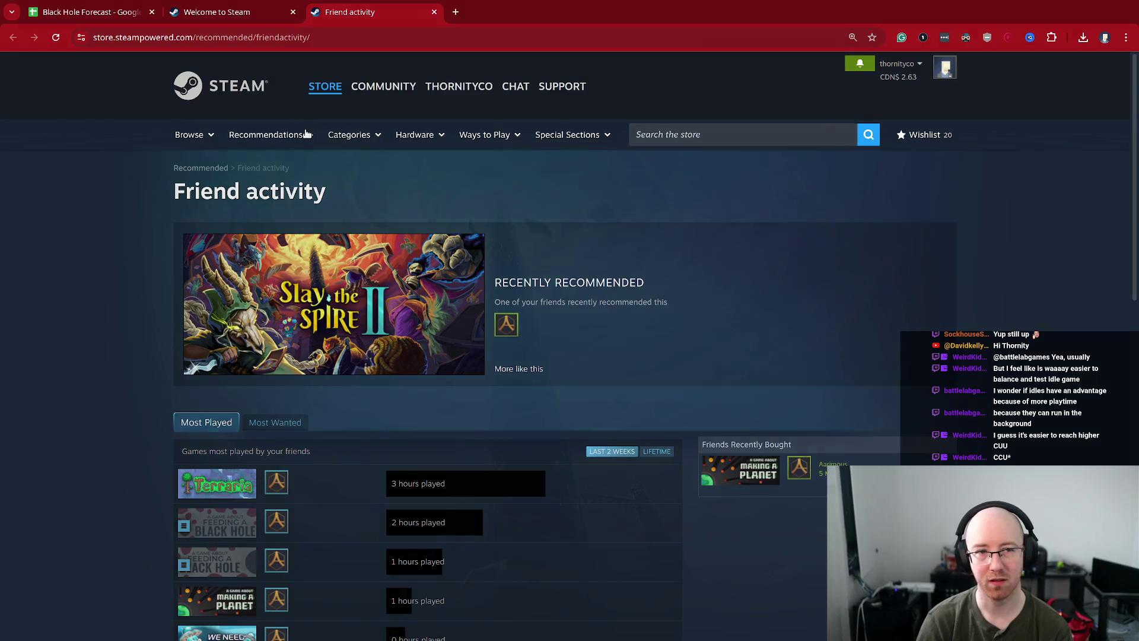
{"action": "mouse_move", "coordinate": [261, 138]}
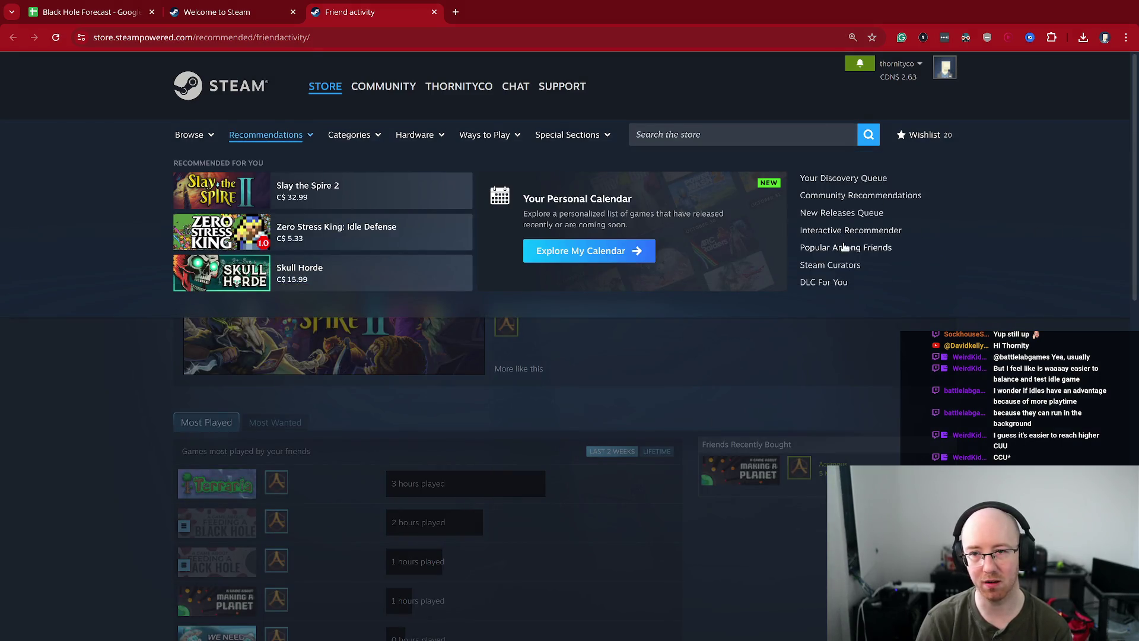
{"action": "scroll", "coordinate": [463, 431], "scroll_direction": "down", "scroll_amount": 2}
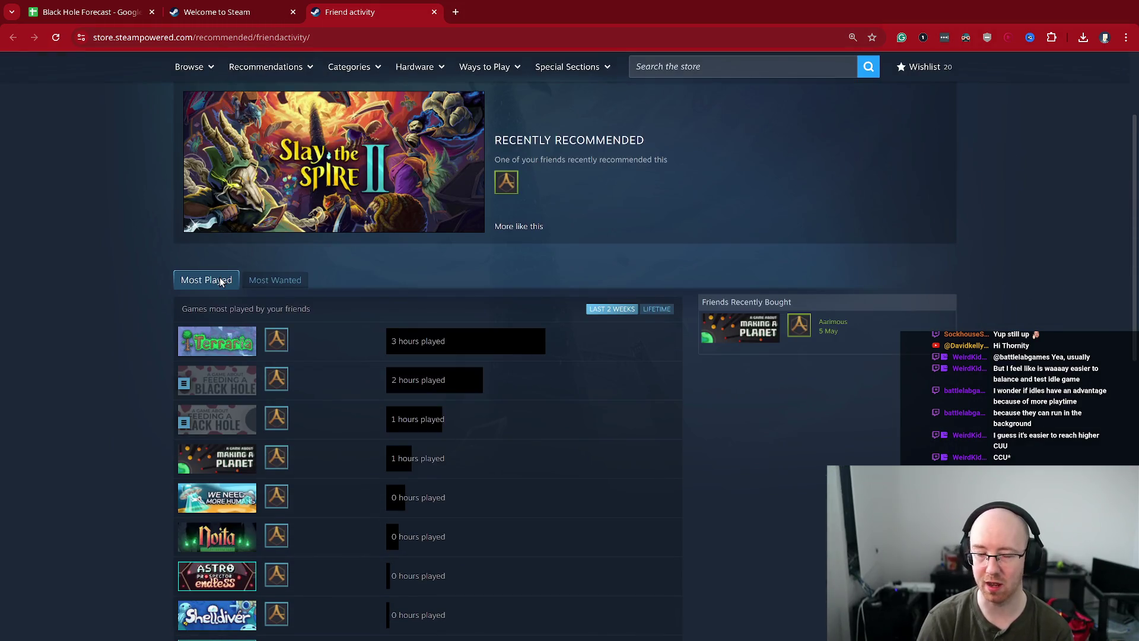
{"action": "left_click_drag", "start_coordinate": [174, 281], "coordinate": [230, 283]}
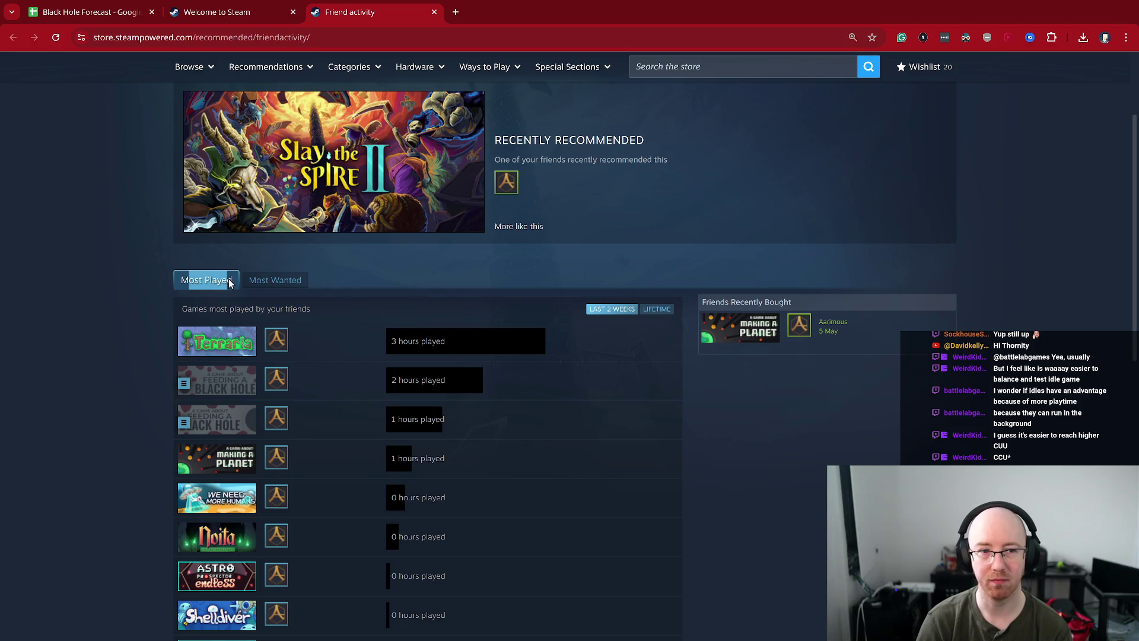
{"action": "left_click", "coordinate": [232, 300]}
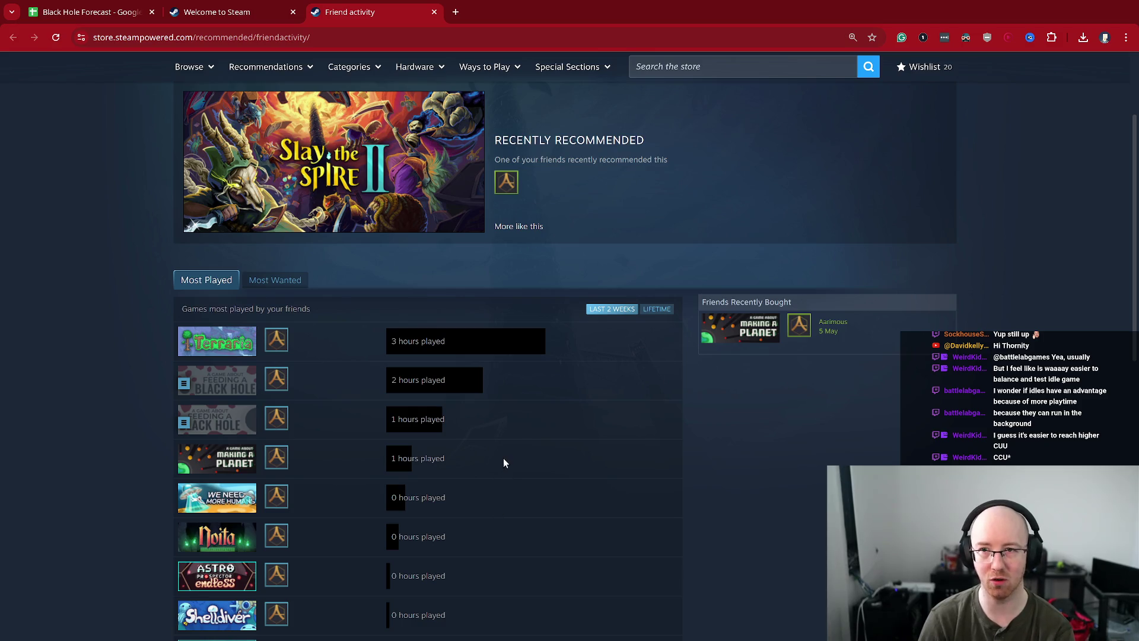
{"action": "scroll", "coordinate": [503, 459], "scroll_direction": "up", "scroll_amount": 2}
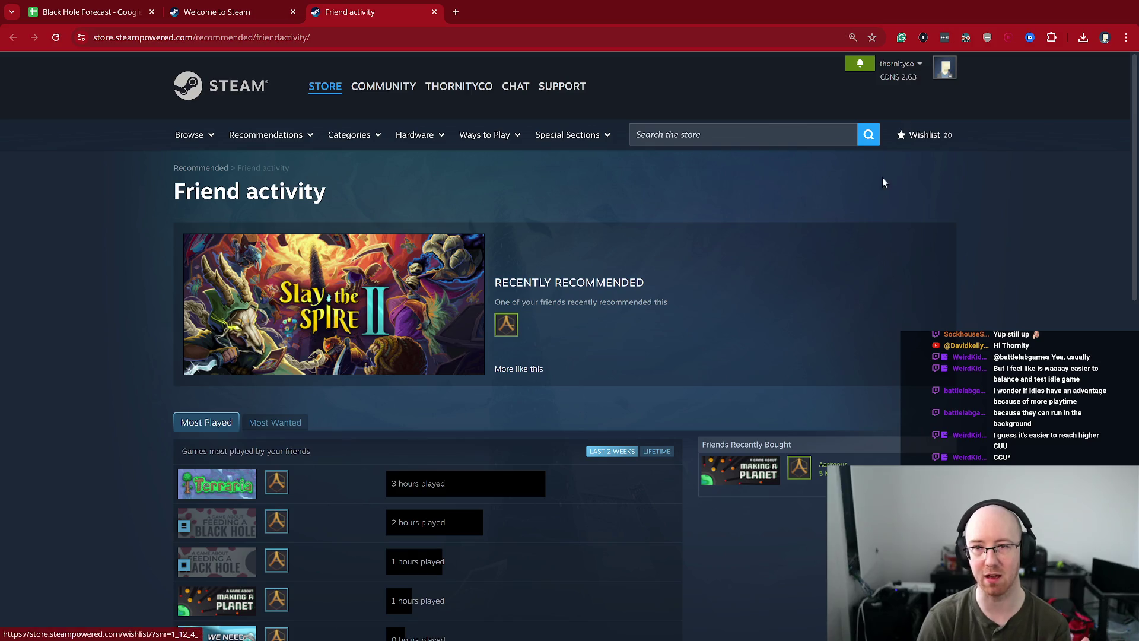
{"action": "scroll", "coordinate": [550, 385], "scroll_direction": "down", "scroll_amount": 2}
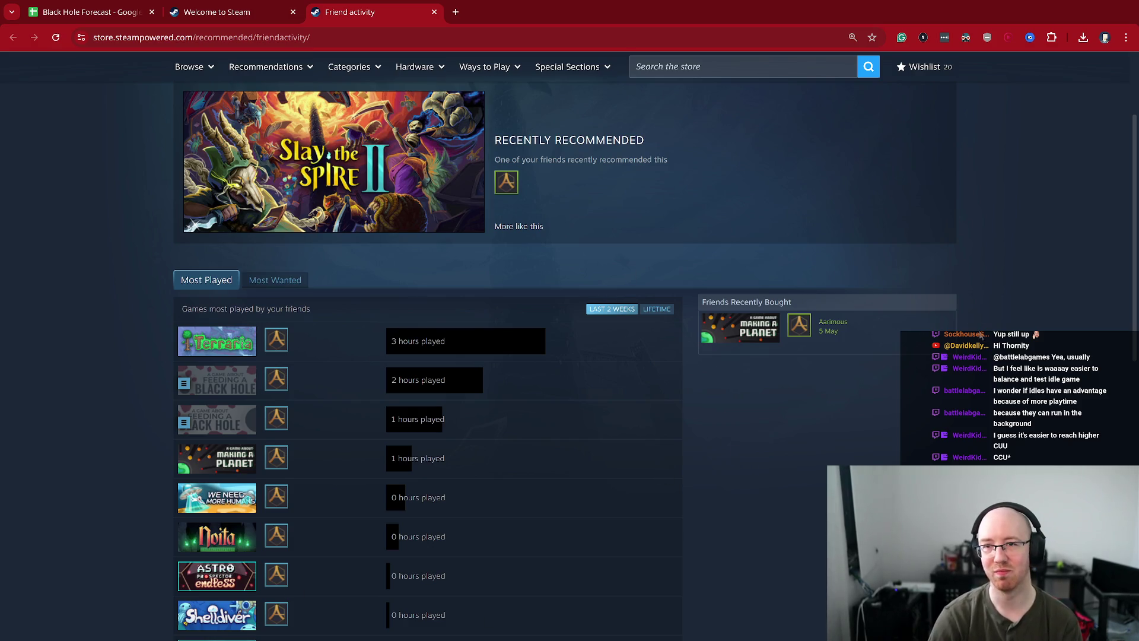
{"action": "scroll", "coordinate": [981, 335], "scroll_direction": "up", "scroll_amount": 2}
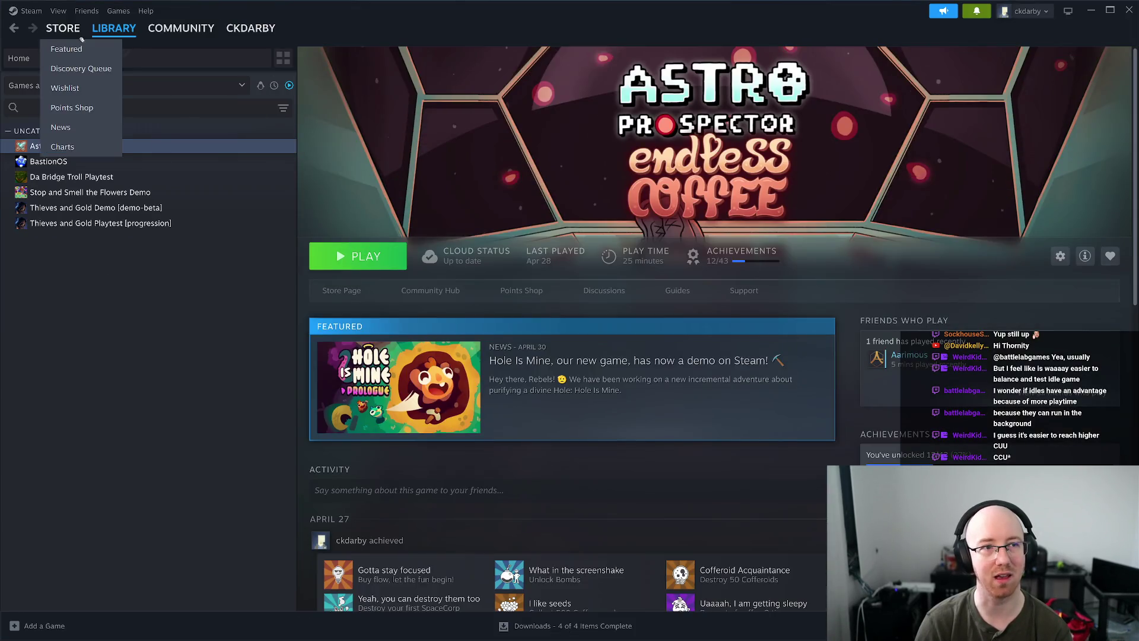
- Open the store in the Steam client and scroll its Friend activity page
{"action": "left_click", "coordinate": [76, 29]}
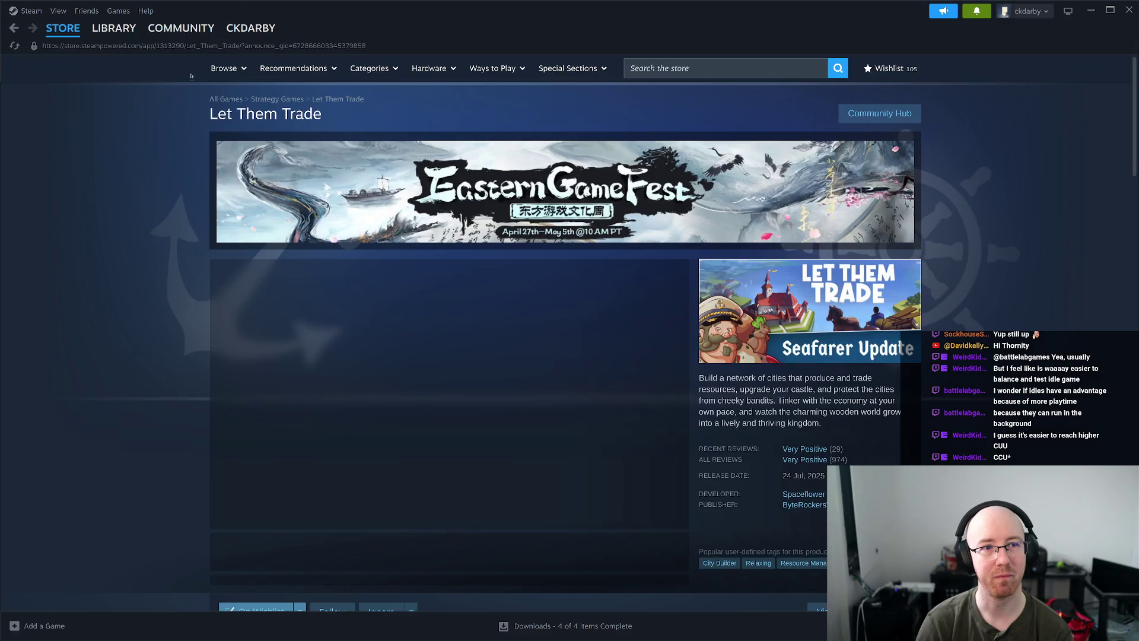
{"action": "key", "text": "Escape"}
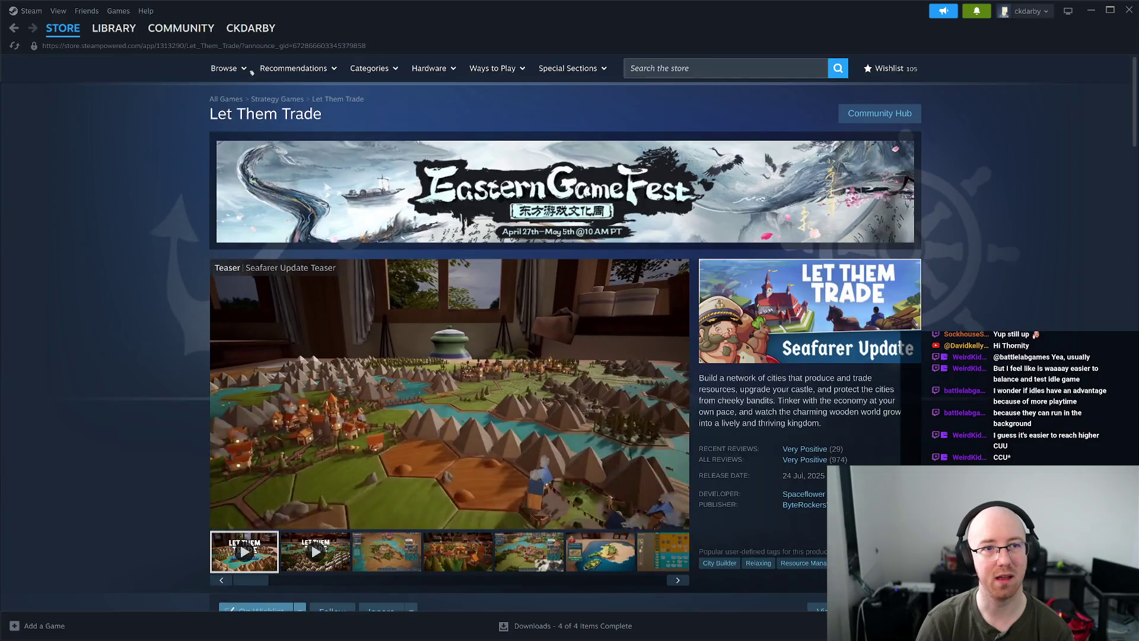
{"action": "mouse_move", "coordinate": [223, 68]}
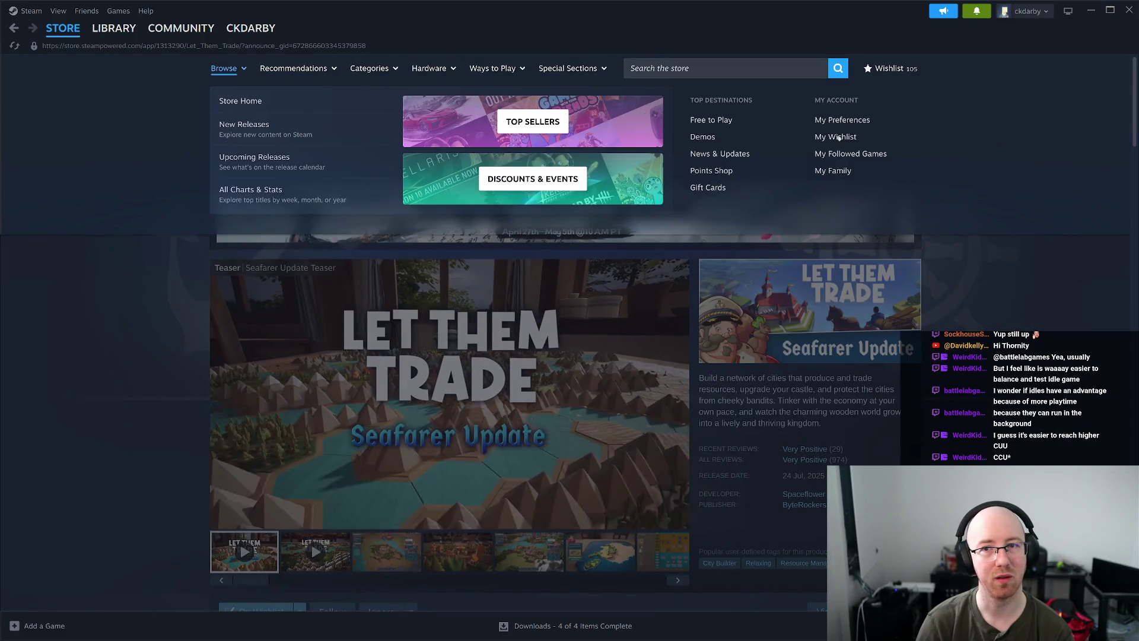
{"action": "mouse_move", "coordinate": [293, 68]}
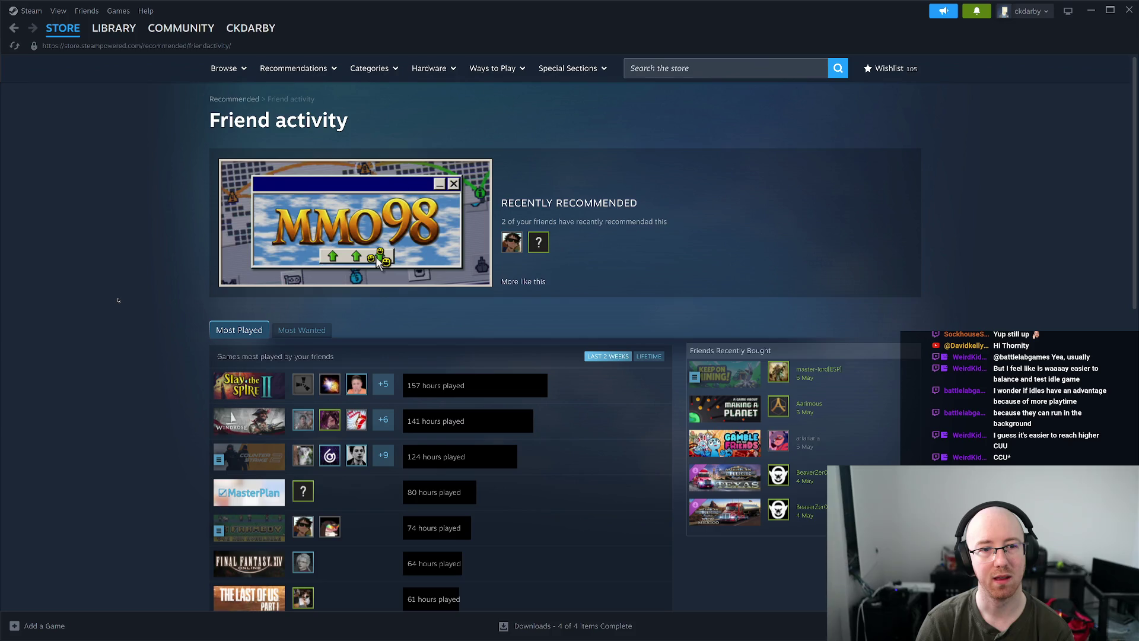
{"action": "scroll", "coordinate": [118, 300], "scroll_direction": "down", "scroll_amount": 3}
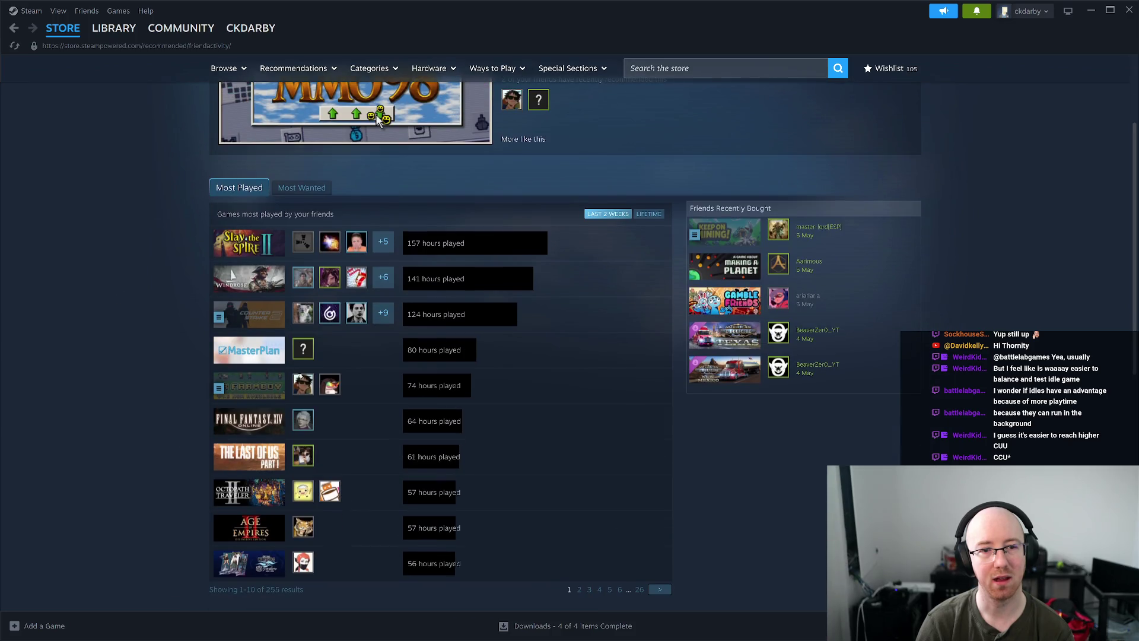
{"action": "mouse_move", "coordinate": [303, 384]}
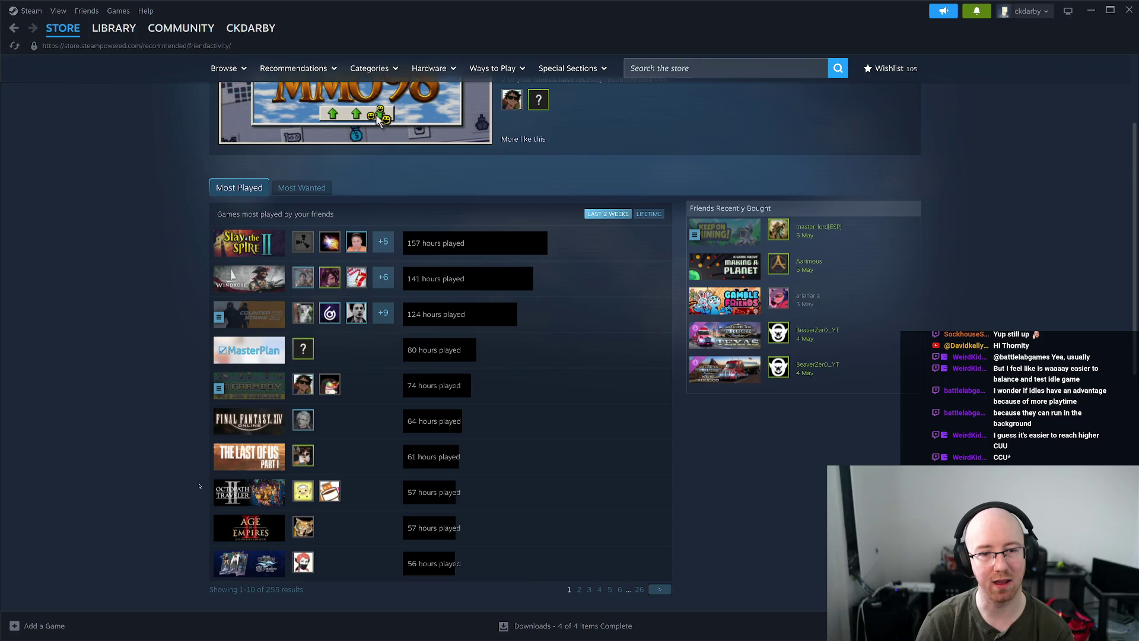
- Select the MasterPlan row's 80 hours played text, then clear the selection
{"action": "mouse_move", "coordinate": [255, 280]}
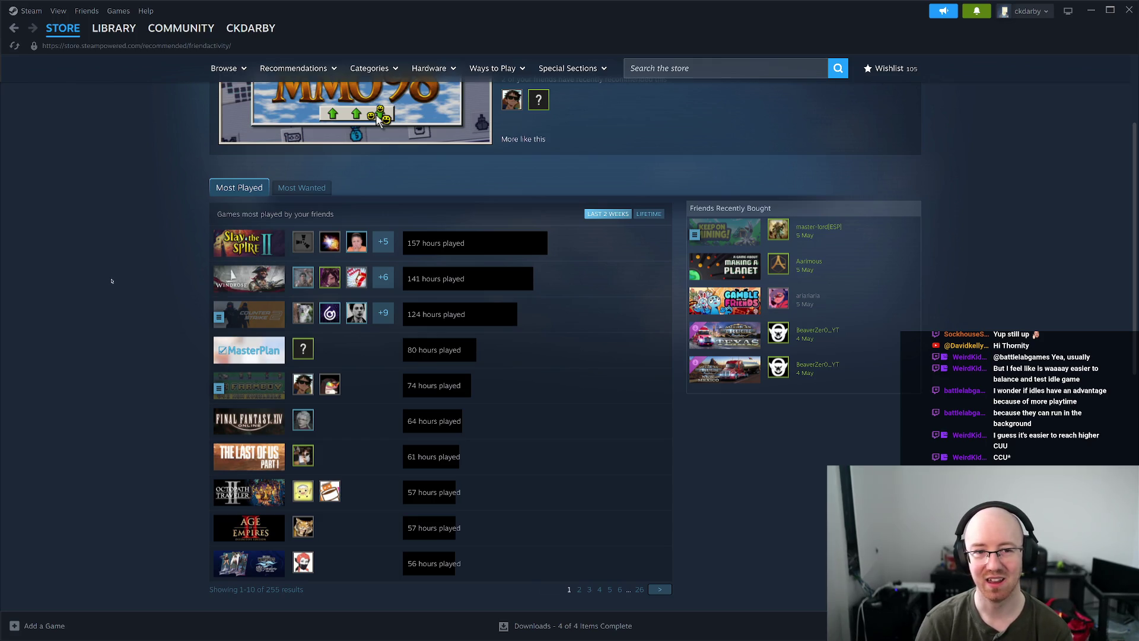
{"action": "mouse_move", "coordinate": [302, 351]}
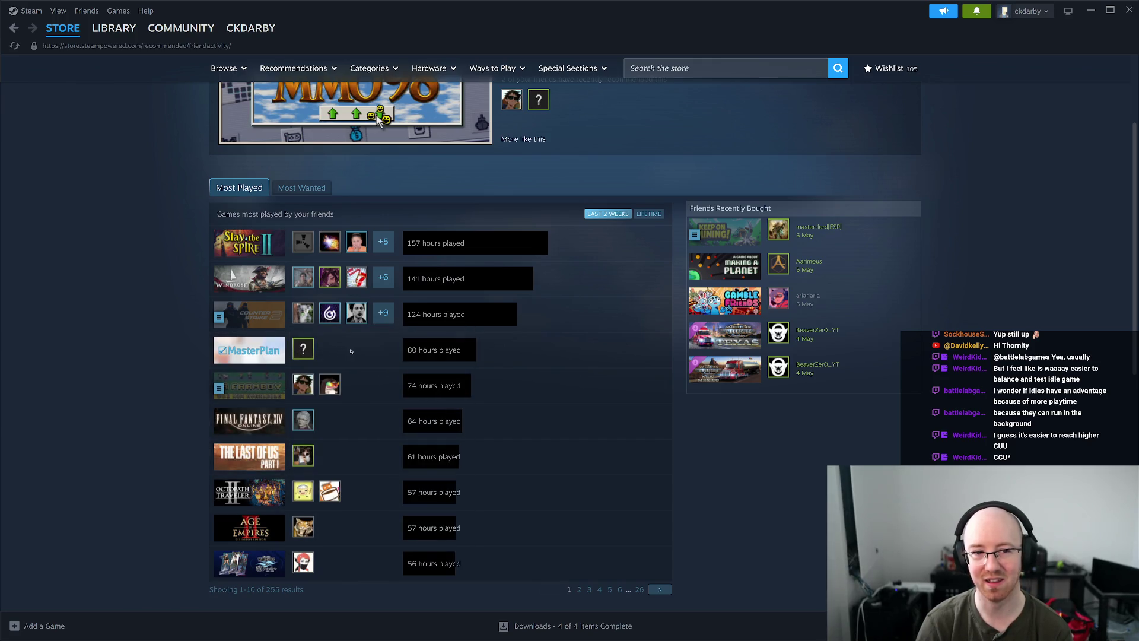
{"action": "left_click_drag", "start_coordinate": [407, 350], "coordinate": [463, 356]}
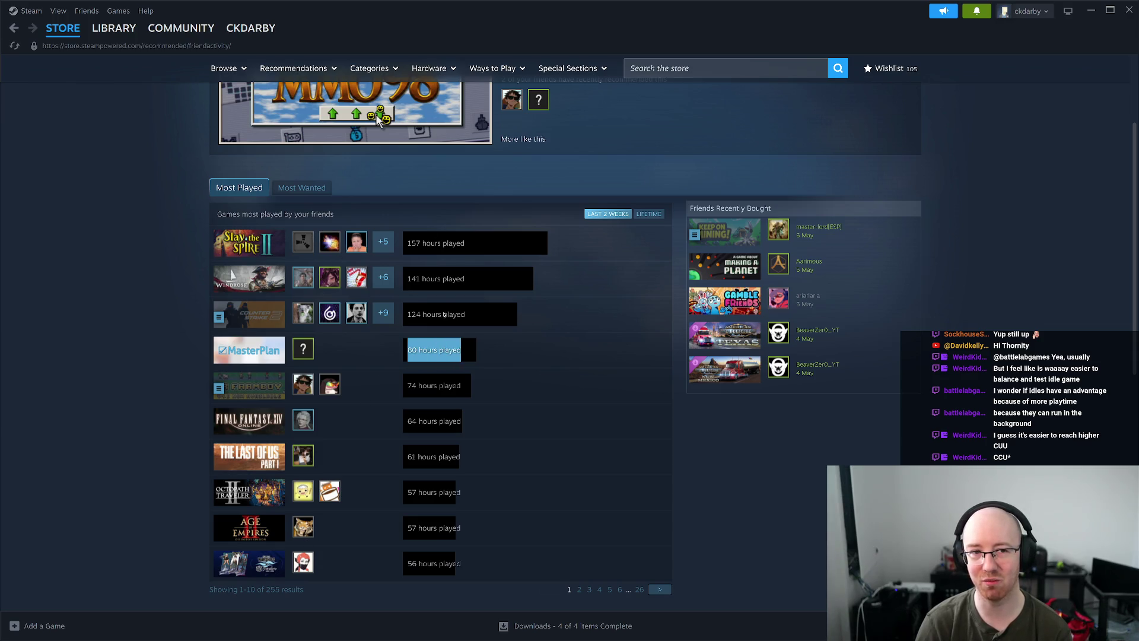
{"action": "left_click", "coordinate": [798, 514]}
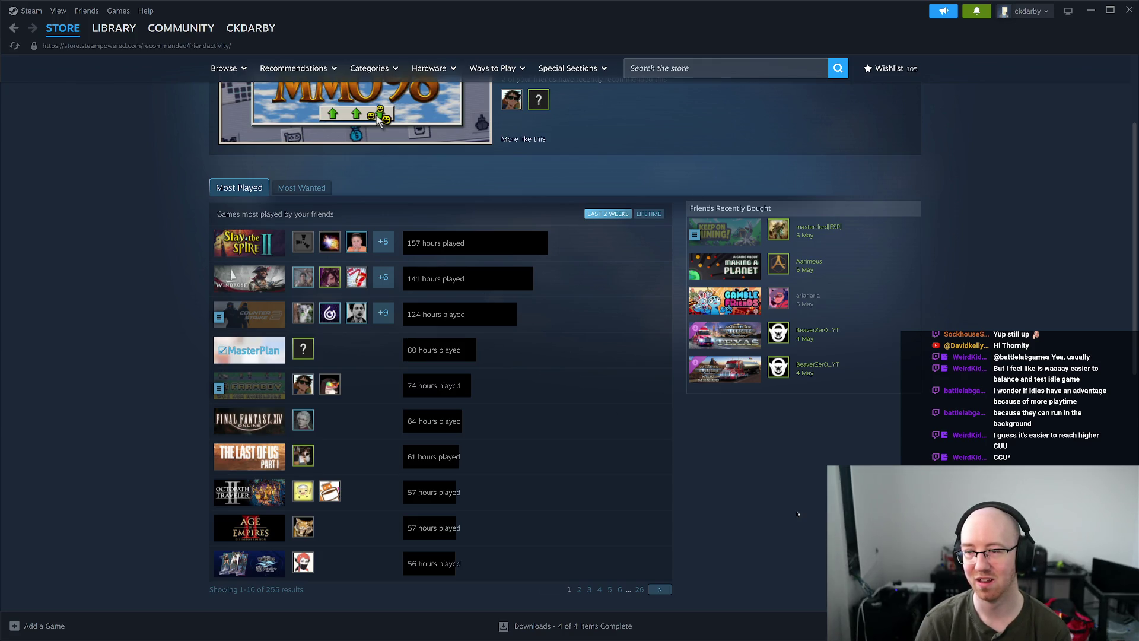
- Check friends' lifetime playtime and page 2, then return to Last 2 Weeks at the list's top
{"action": "left_click", "coordinate": [653, 215]}
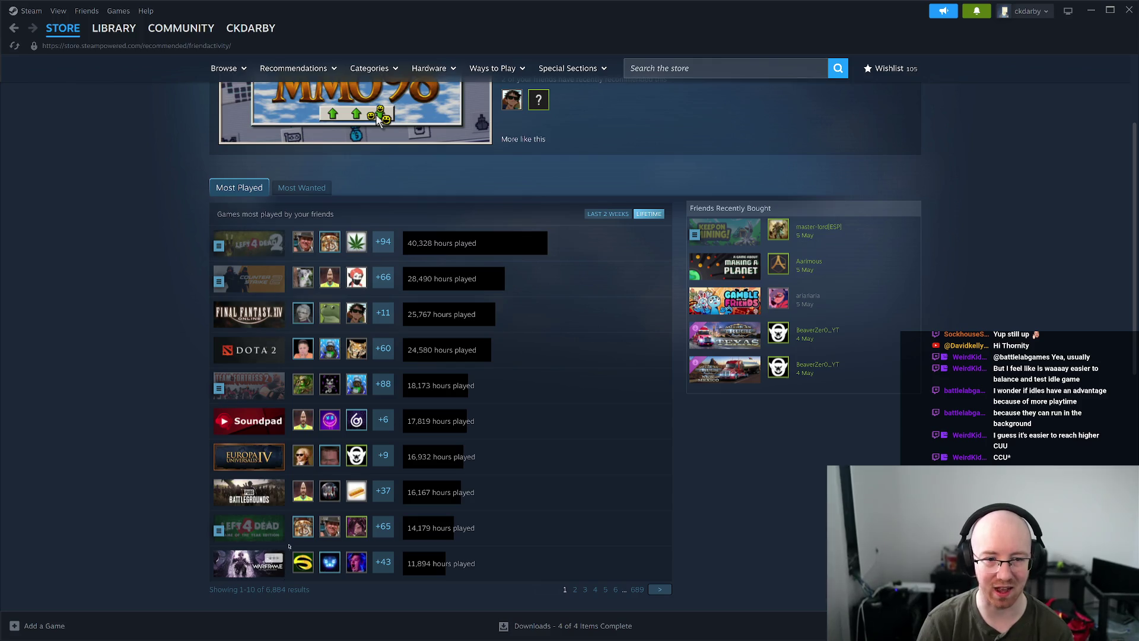
{"action": "left_click", "coordinate": [575, 590]}
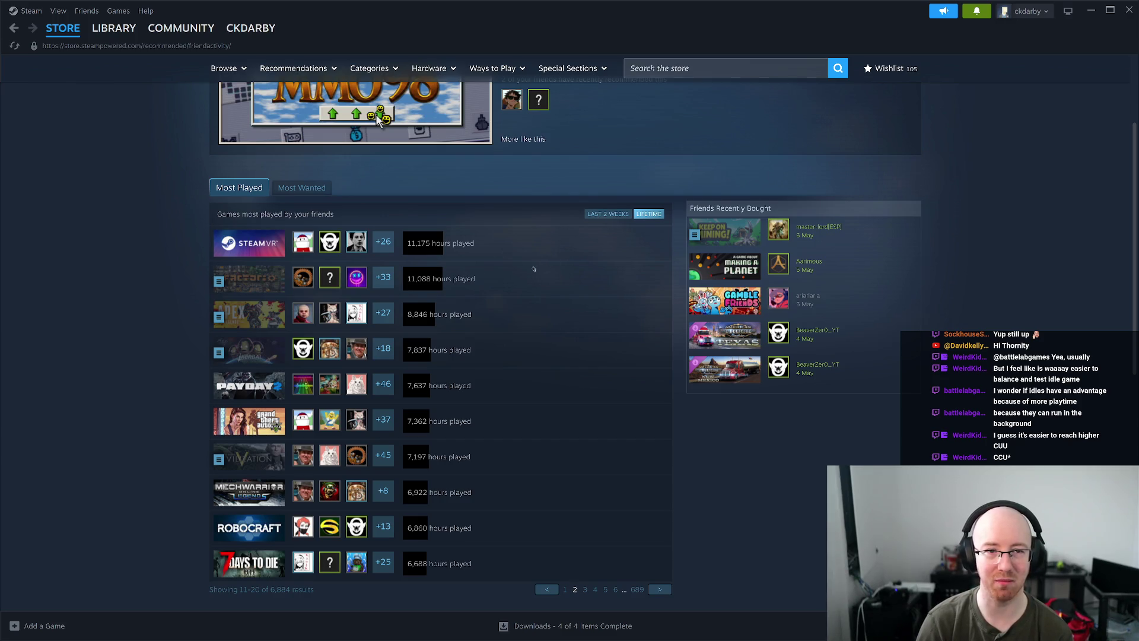
{"action": "left_click", "coordinate": [624, 216]}
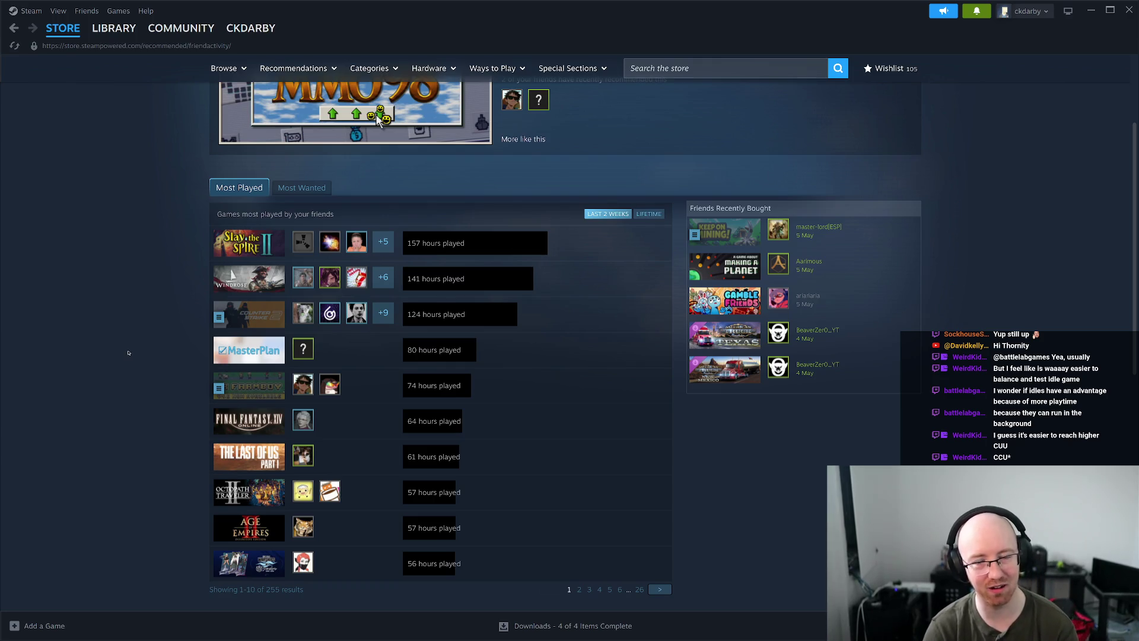
{"action": "mouse_move", "coordinate": [231, 354]}
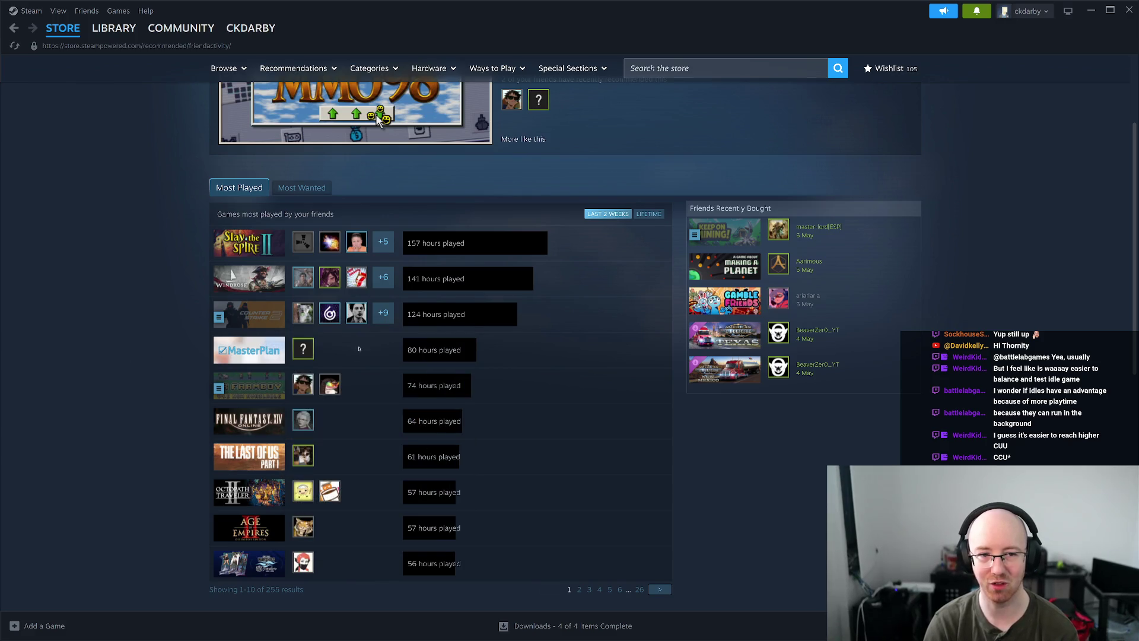
{"action": "left_click_drag", "start_coordinate": [416, 350], "coordinate": [461, 350]}
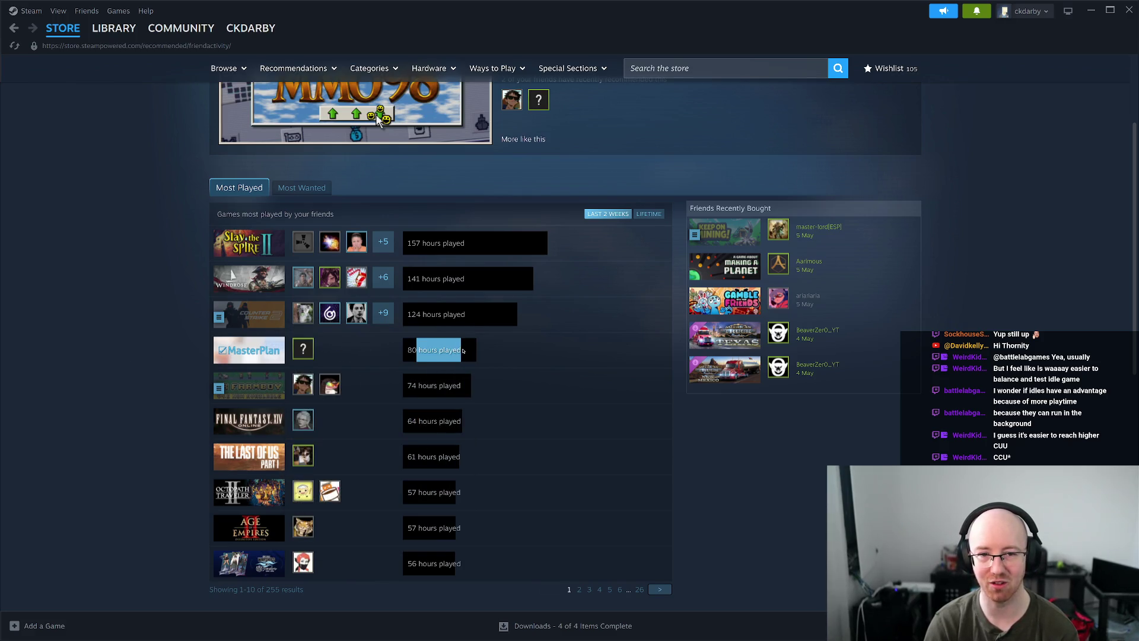
{"action": "left_click", "coordinate": [463, 351]}
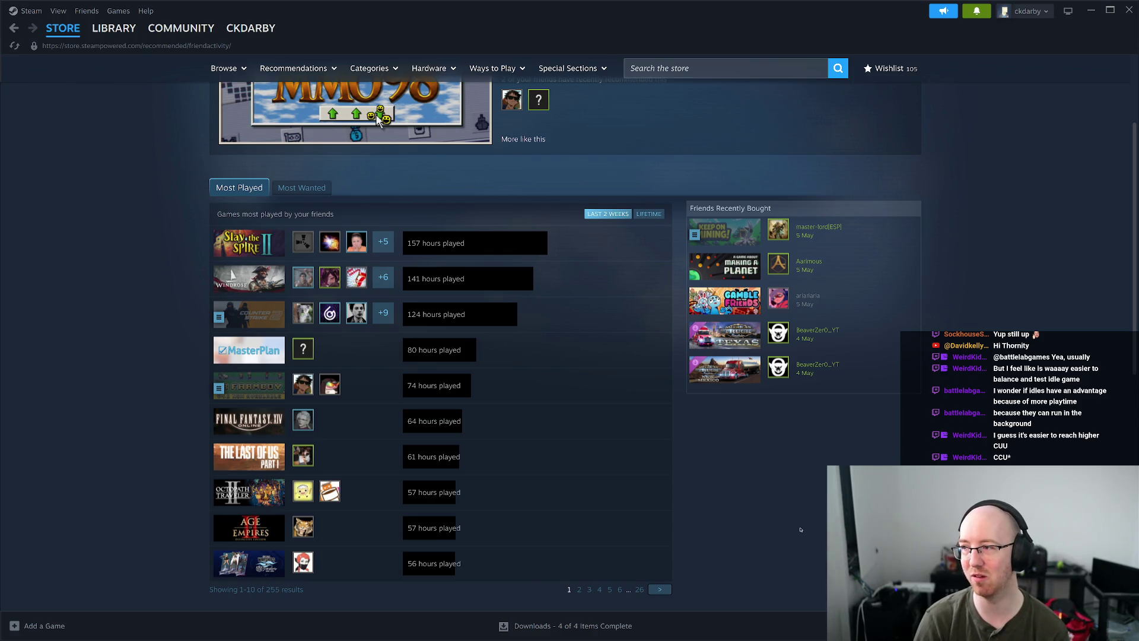
{"action": "scroll", "coordinate": [800, 530], "scroll_direction": "up", "scroll_amount": 3}
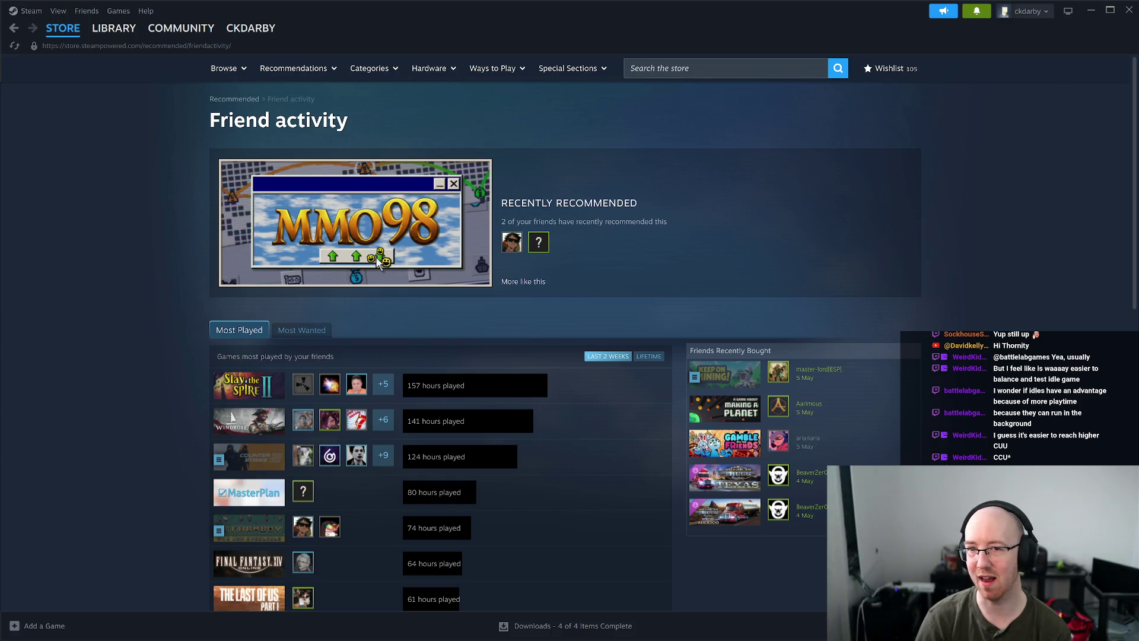
{"action": "mouse_move", "coordinate": [251, 28]}
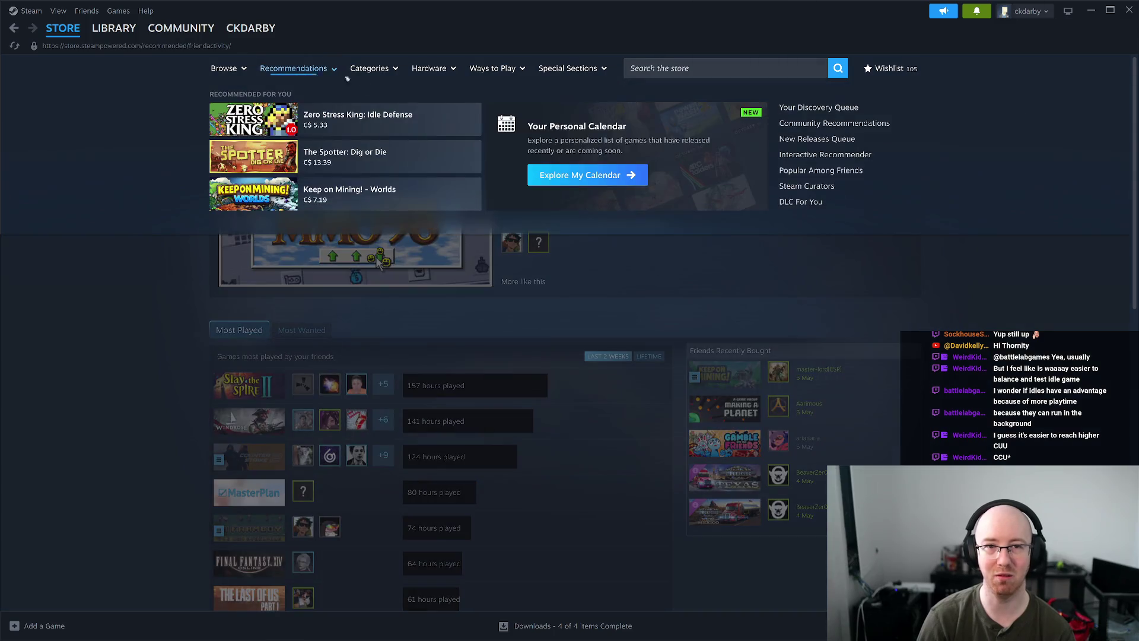
- Open the Popular Among Friends recommendations page and browse it
{"action": "mouse_move", "coordinate": [321, 68]}
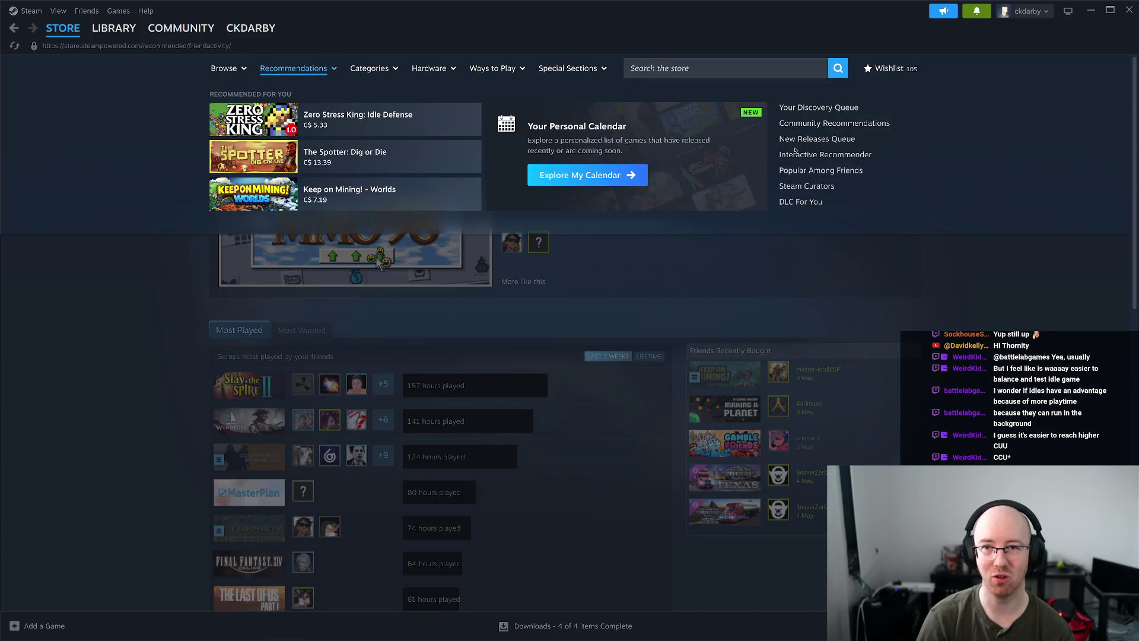
{"action": "left_click", "coordinate": [811, 171]}
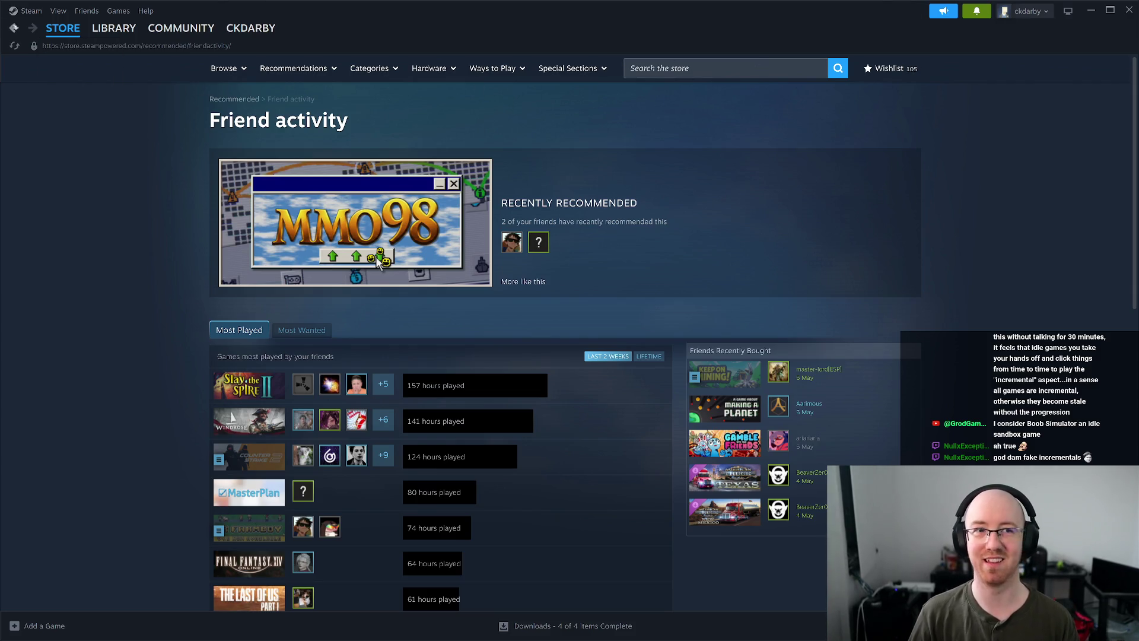
{"action": "mouse_move", "coordinate": [181, 28]}
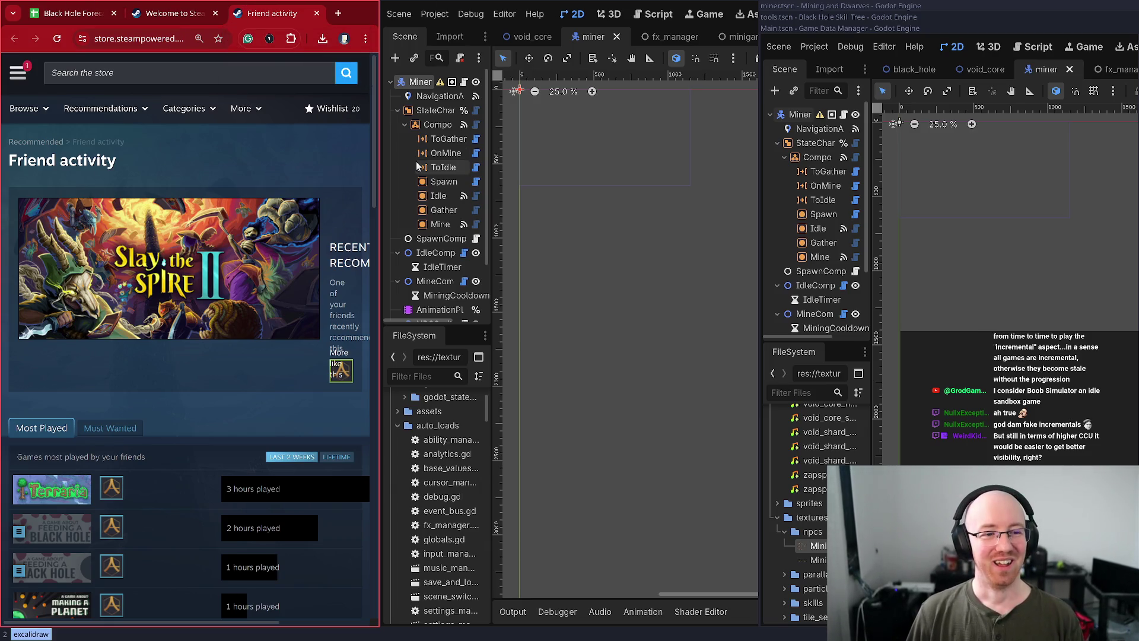
- Close the Friend activity and Welcome to Steam browser tabs, bringing the Godot editor forward
{"action": "key", "text": "ctrl+w"}
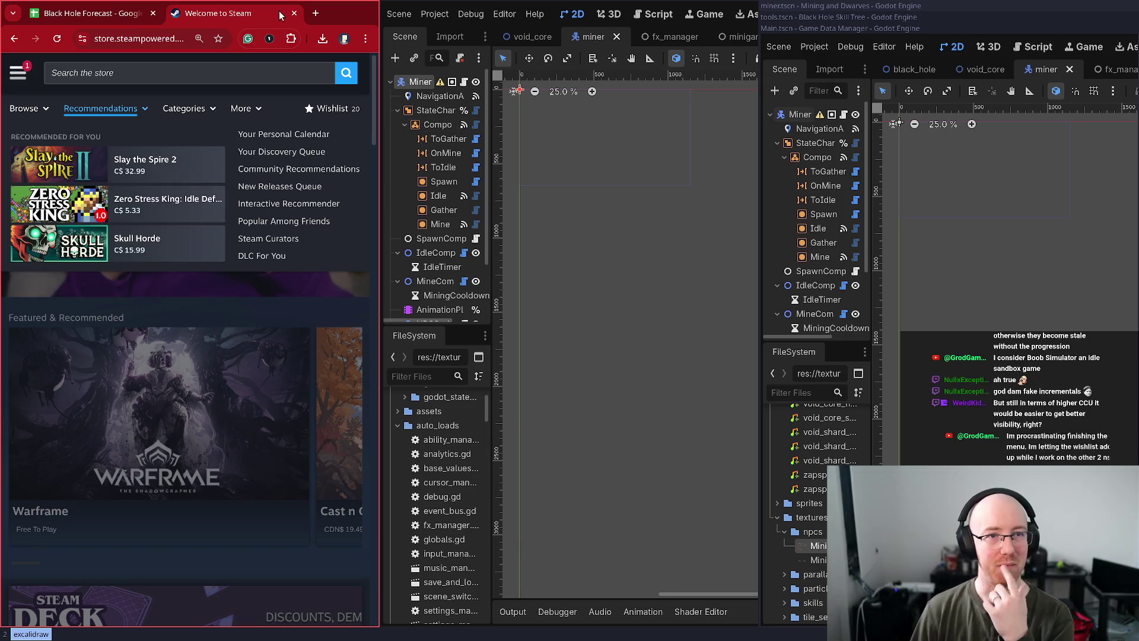
{"action": "middle_click", "coordinate": [258, 16]}
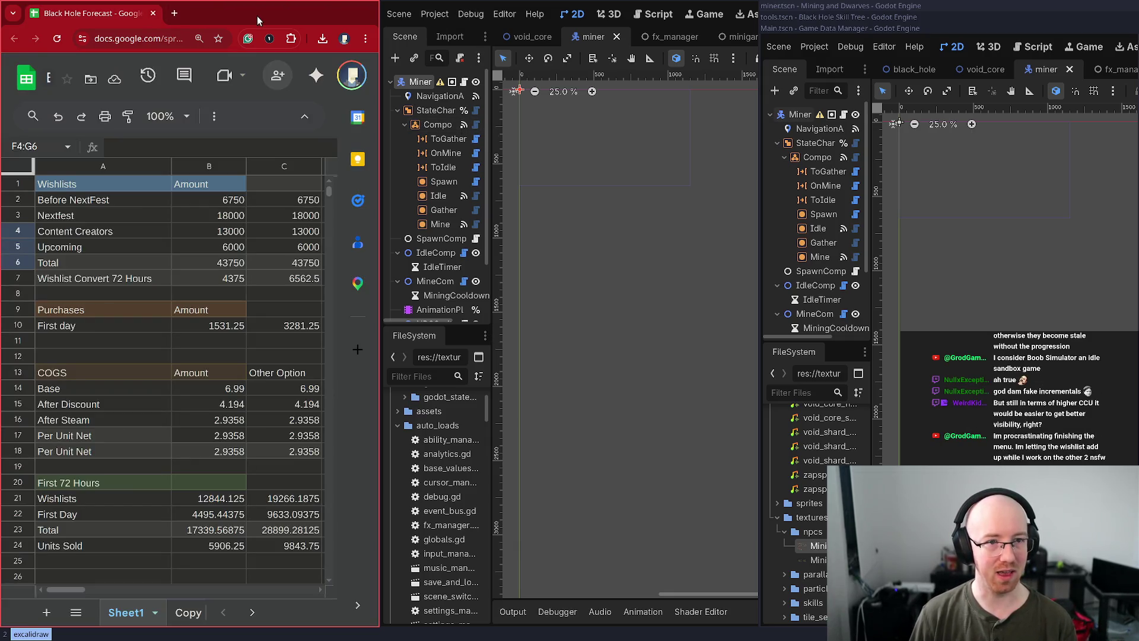
{"action": "key", "text": "ctrl+w"}
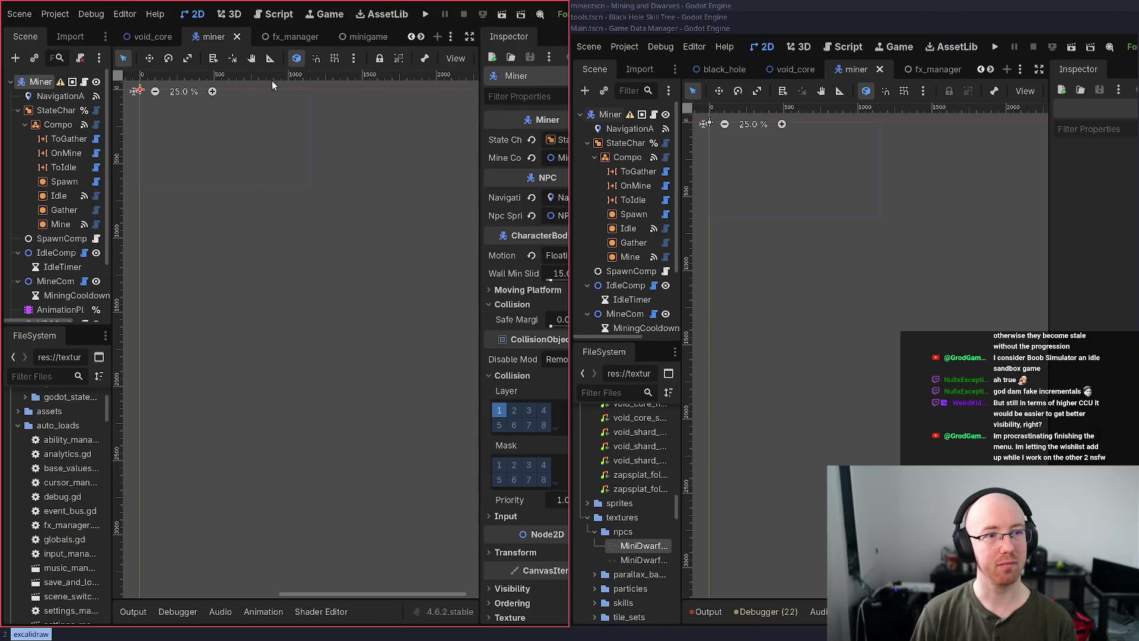
- Maximize the Godot editor and run the Mining and Dwarves project
{"action": "key", "text": "super+Up"}
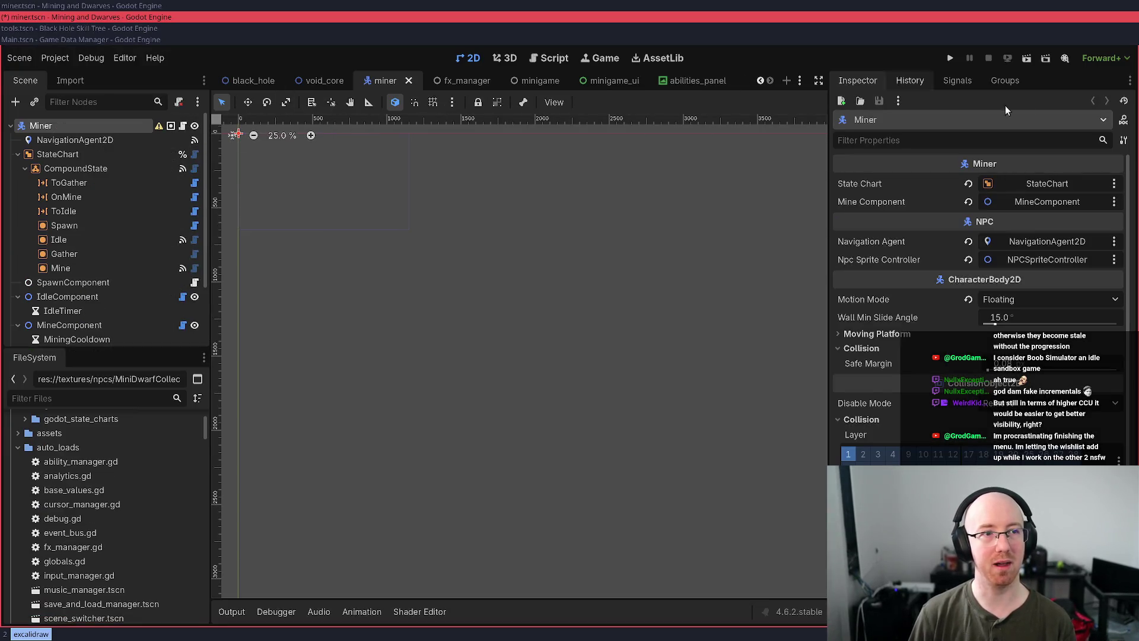
{"action": "left_click", "coordinate": [952, 58]}
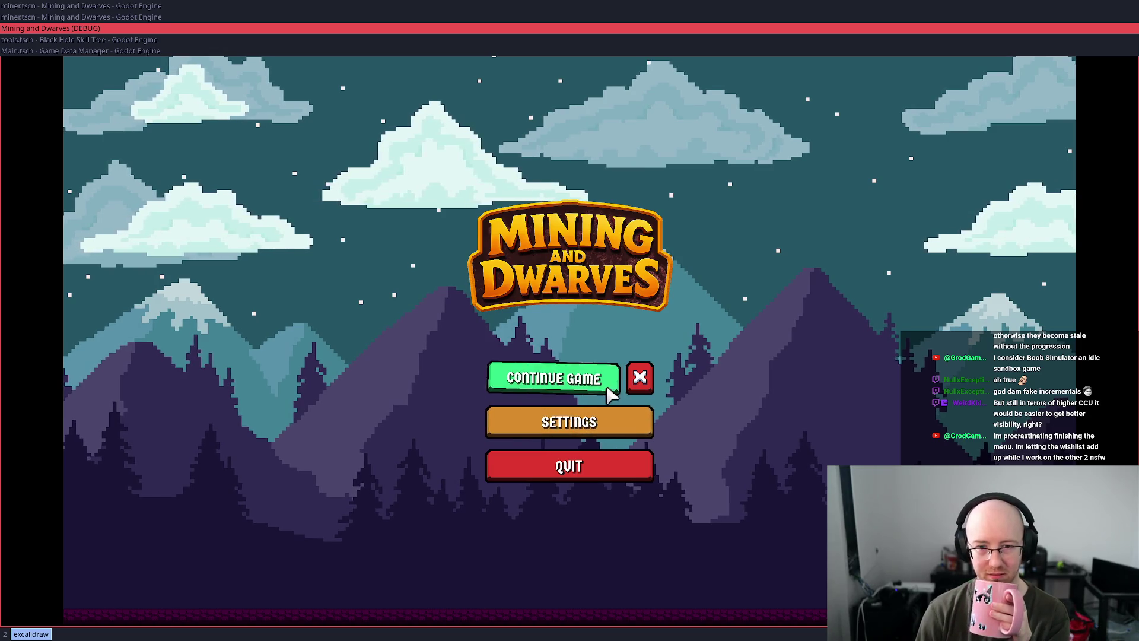
- Discard the saved game and confirm starting a new game
{"action": "left_click", "coordinate": [639, 378]}
{"action": "left_click", "coordinate": [511, 400]}
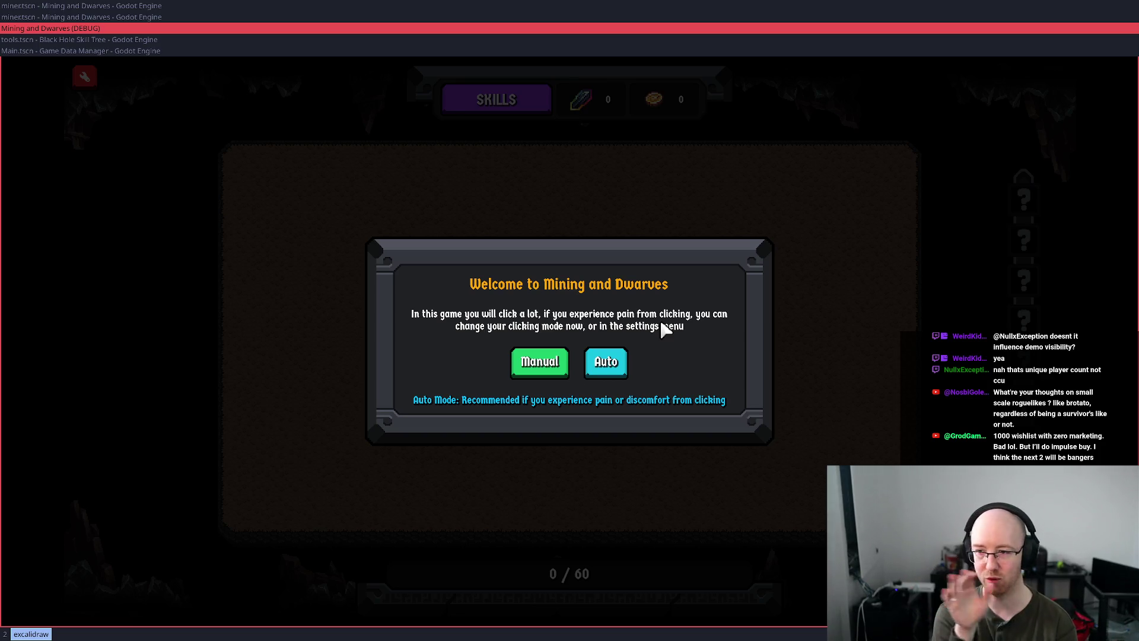
- Choose Auto clicking mode and mine rocks across the left and lower field
{"action": "left_click", "coordinate": [609, 373]}
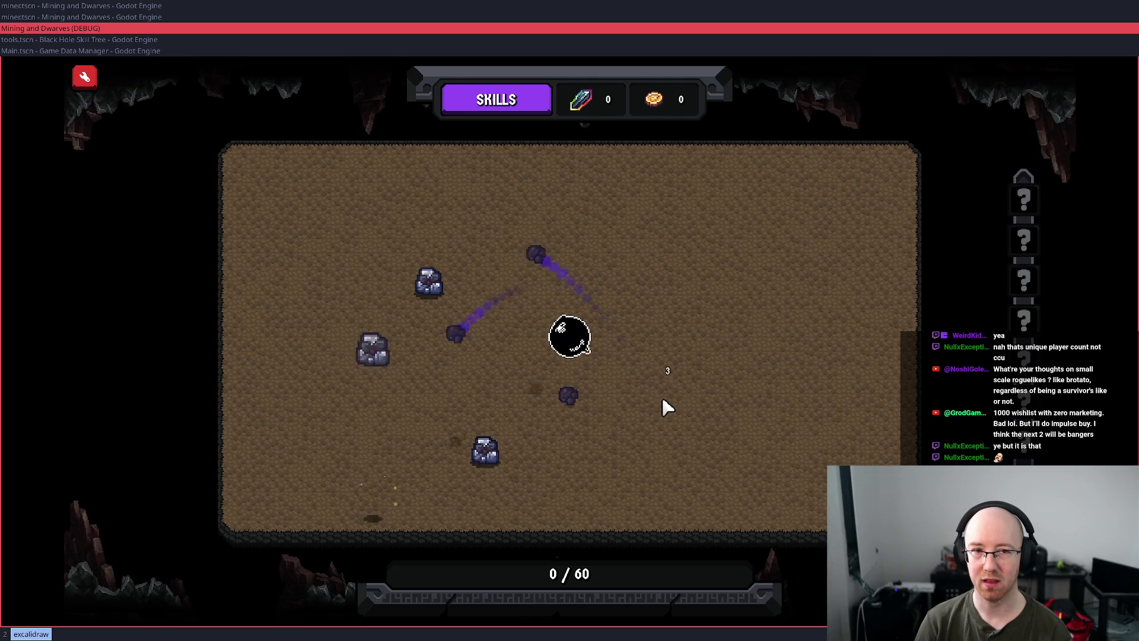
{"action": "left_click", "coordinate": [504, 450]}
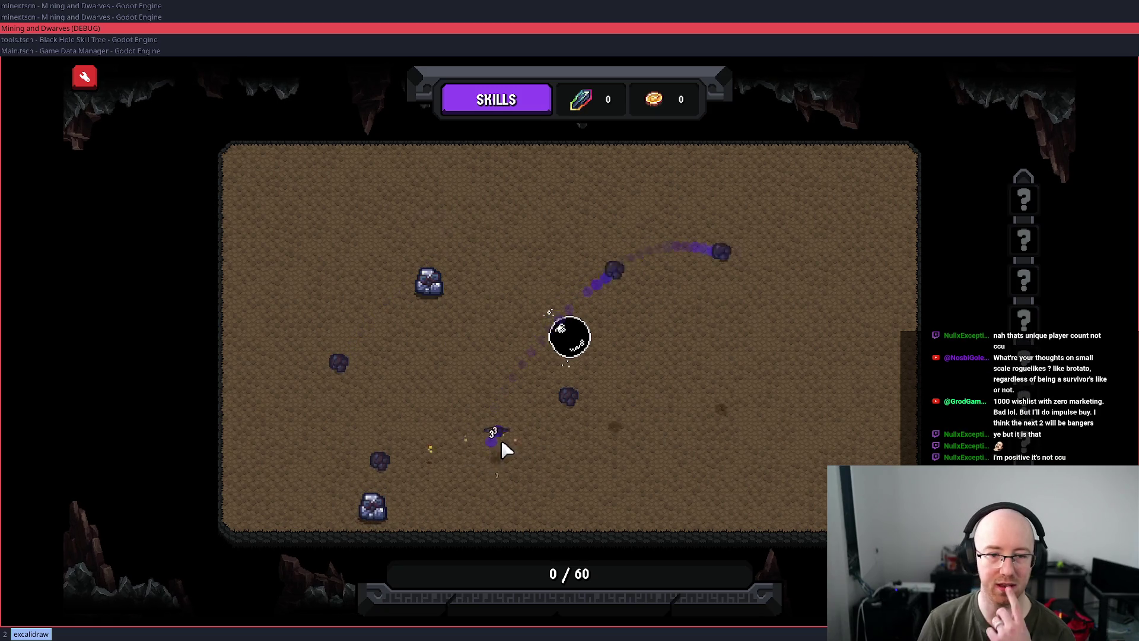
{"action": "left_click", "coordinate": [431, 422]}
{"action": "left_click", "coordinate": [380, 504]}
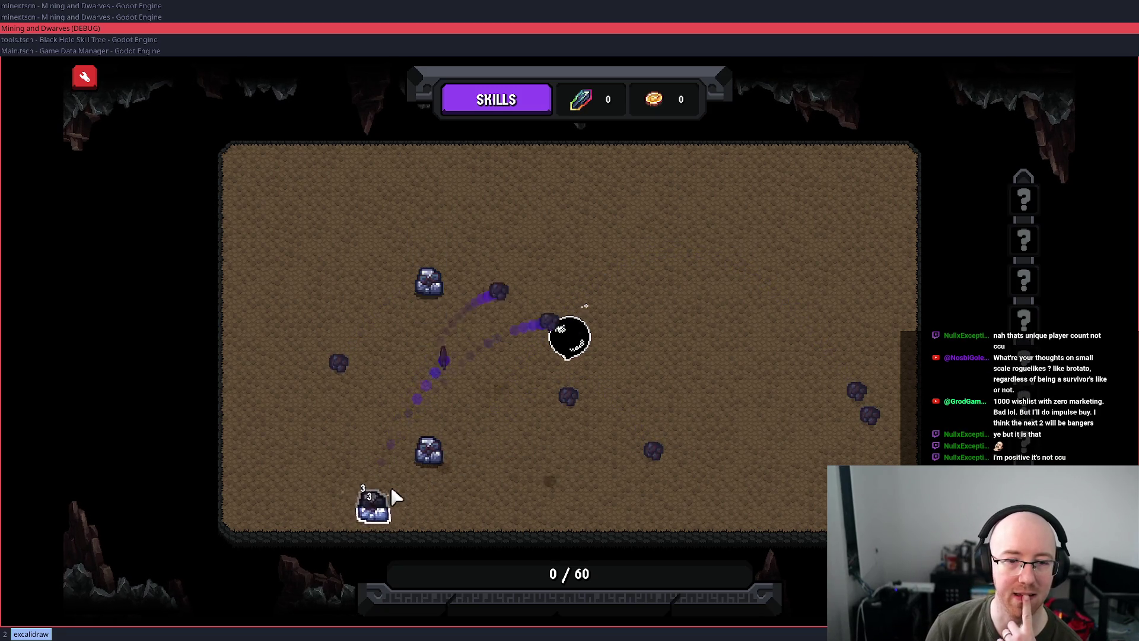
{"action": "left_click", "coordinate": [434, 452]}
{"action": "left_click", "coordinate": [305, 308]}
{"action": "left_click", "coordinate": [315, 336]}
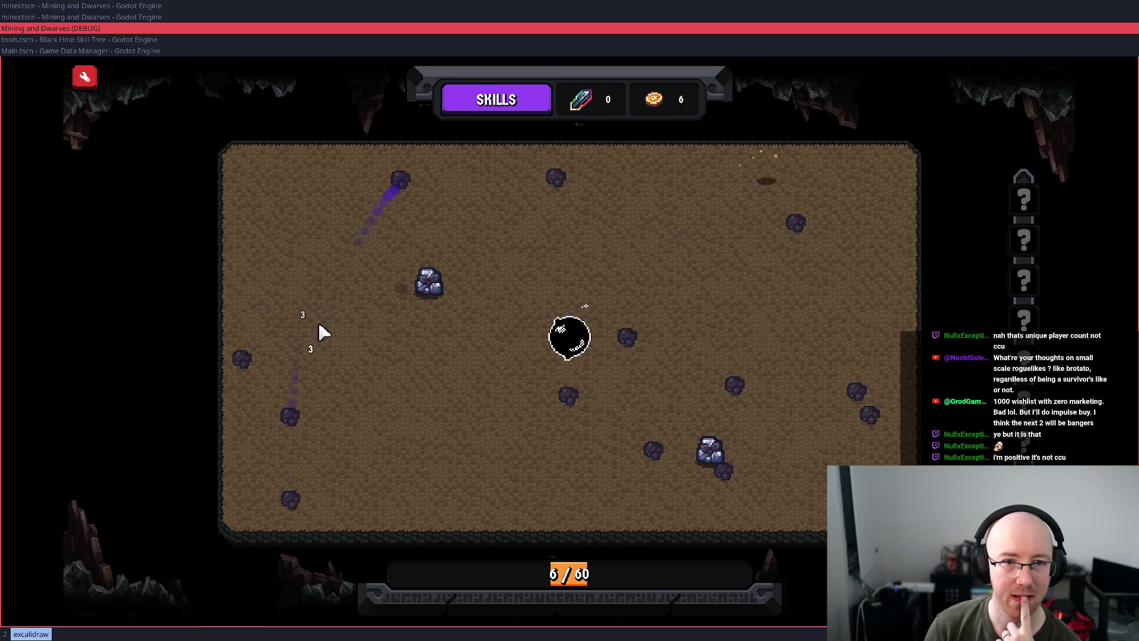
{"action": "left_click", "coordinate": [290, 415]}
{"action": "left_click", "coordinate": [292, 497]}
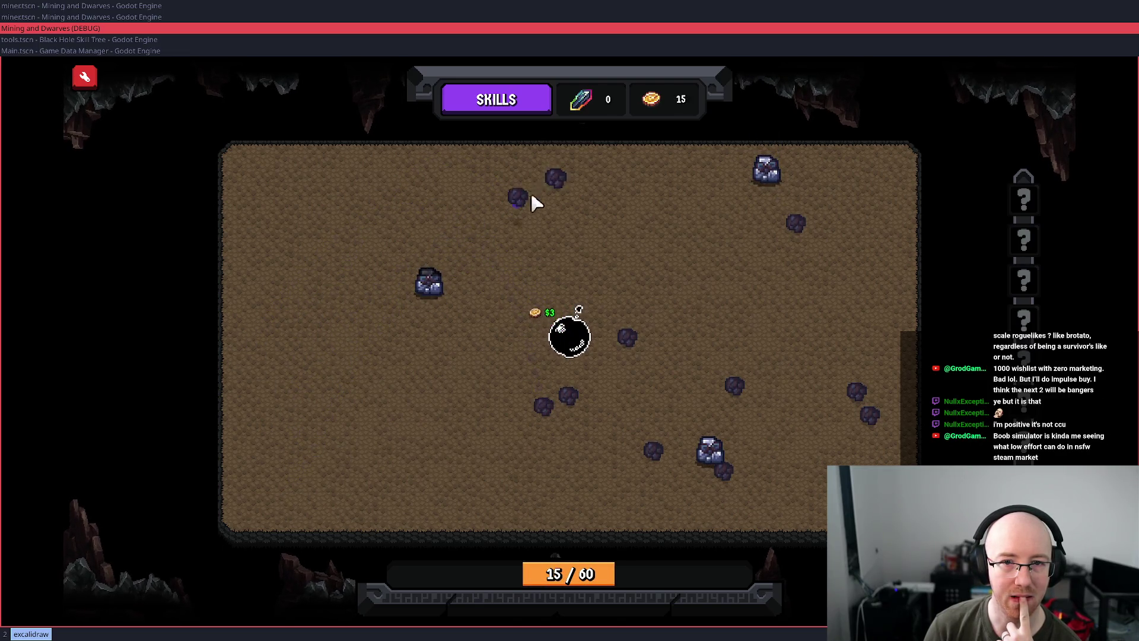
- Mine the upper and right-side rocks, then click the orb to start the next round
{"action": "left_click", "coordinate": [515, 203]}
{"action": "left_click", "coordinate": [555, 179]}
{"action": "left_click", "coordinate": [653, 451]}
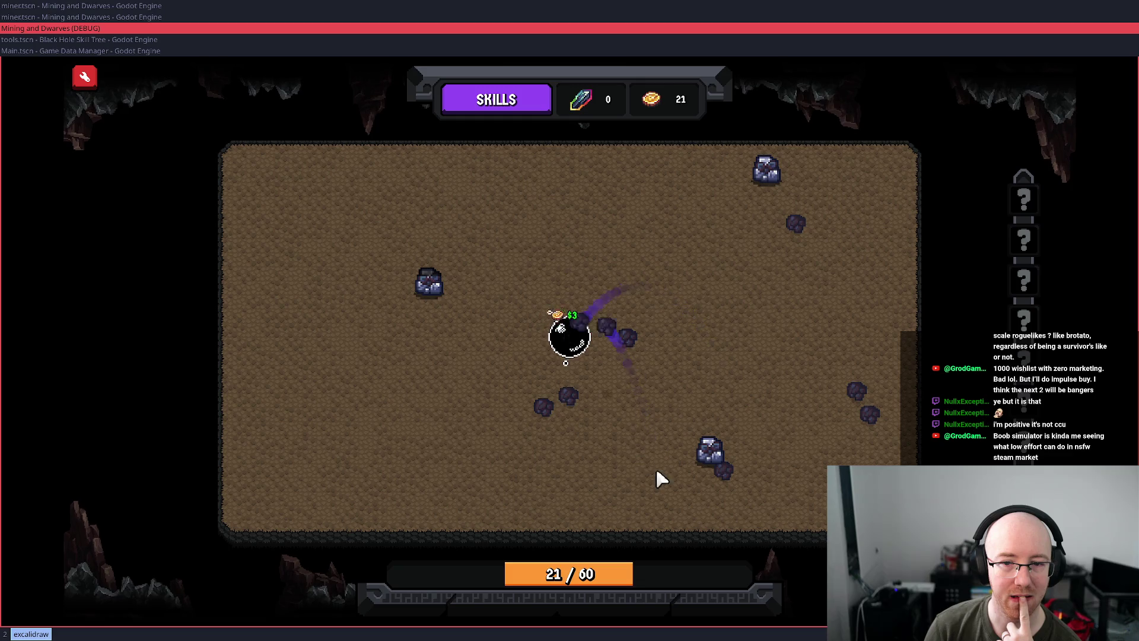
{"action": "left_click", "coordinate": [708, 455]}
{"action": "left_click", "coordinate": [854, 388]}
{"action": "left_click", "coordinate": [721, 409]}
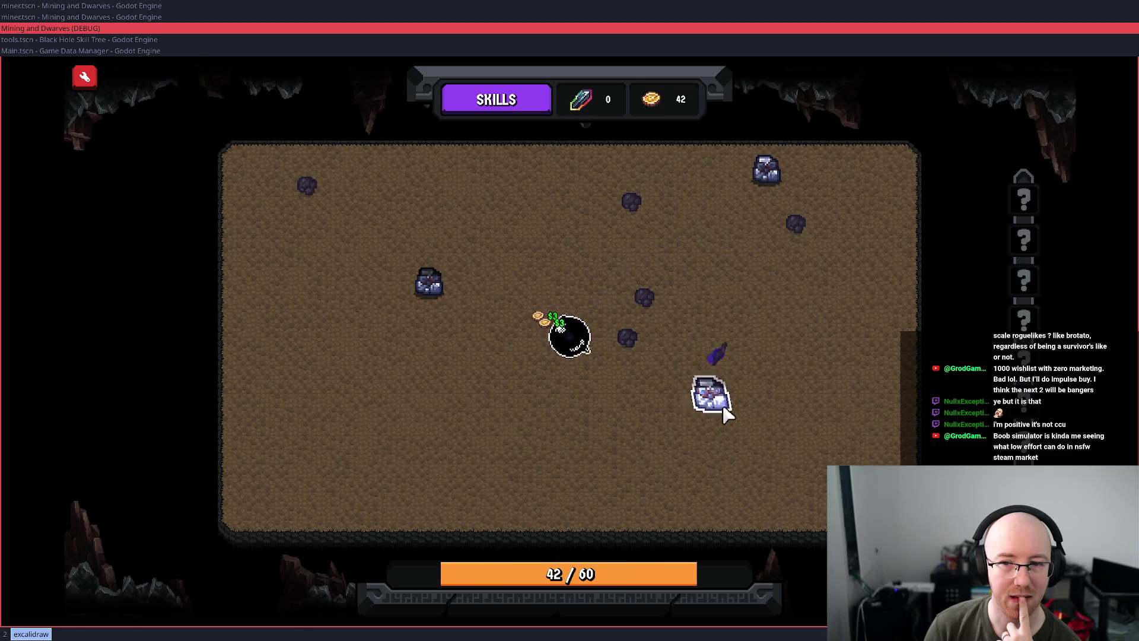
{"action": "left_click", "coordinate": [629, 337]}
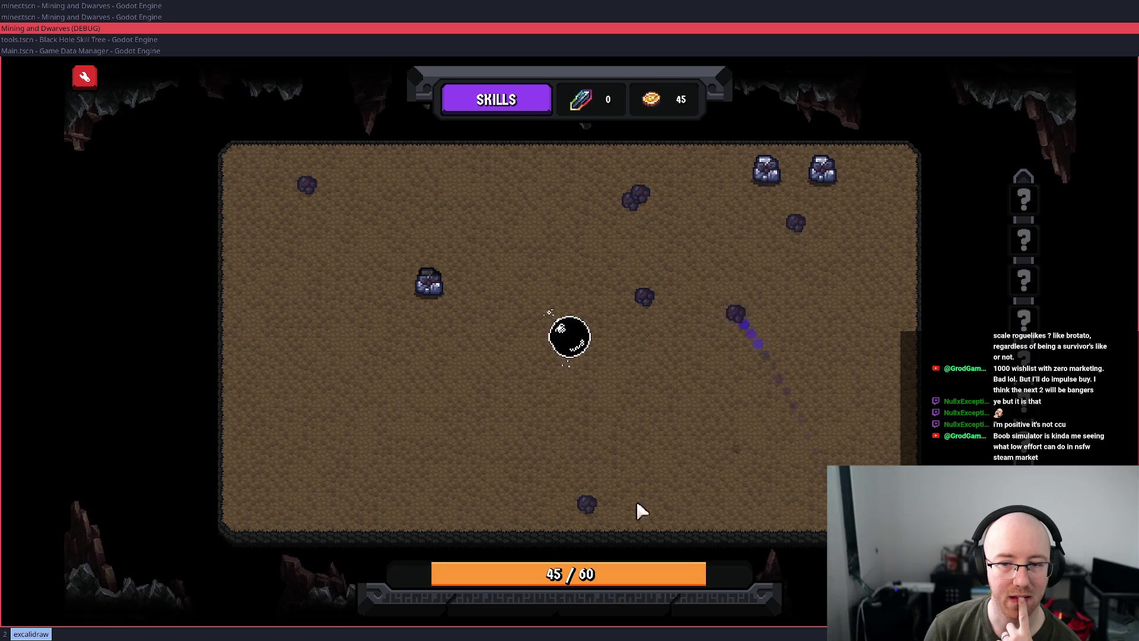
{"action": "left_click", "coordinate": [643, 298]}
{"action": "left_click", "coordinate": [635, 202]}
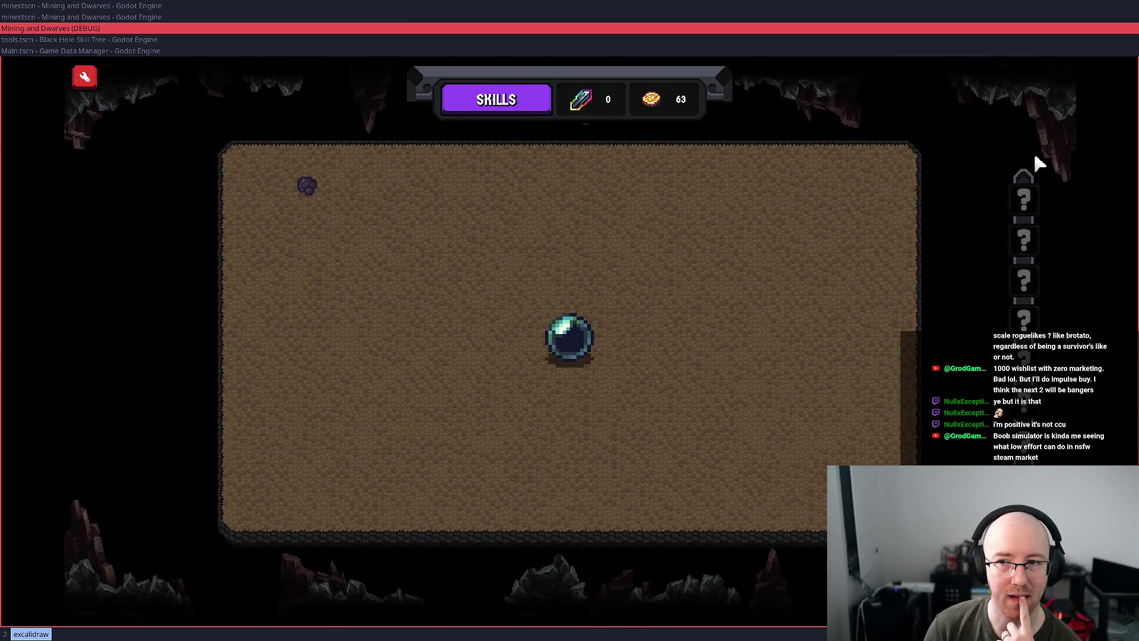
{"action": "left_click", "coordinate": [561, 359]}
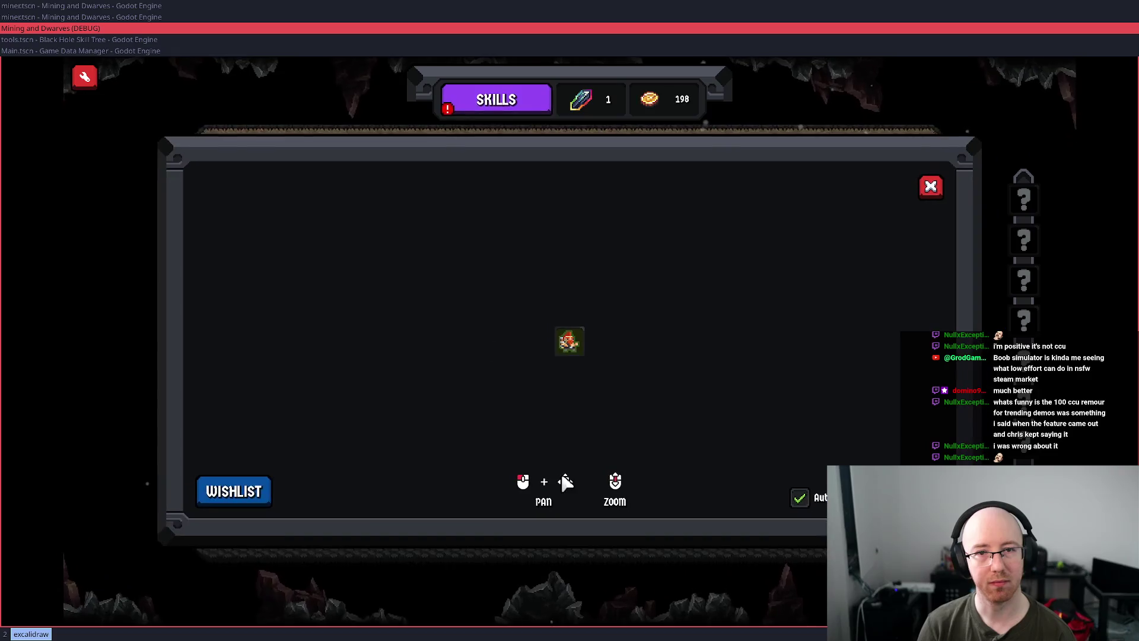
- Unlock the centre skill node, buy Worker Speed and Enhancer, then activate the orb
{"action": "left_click", "coordinate": [570, 339]}
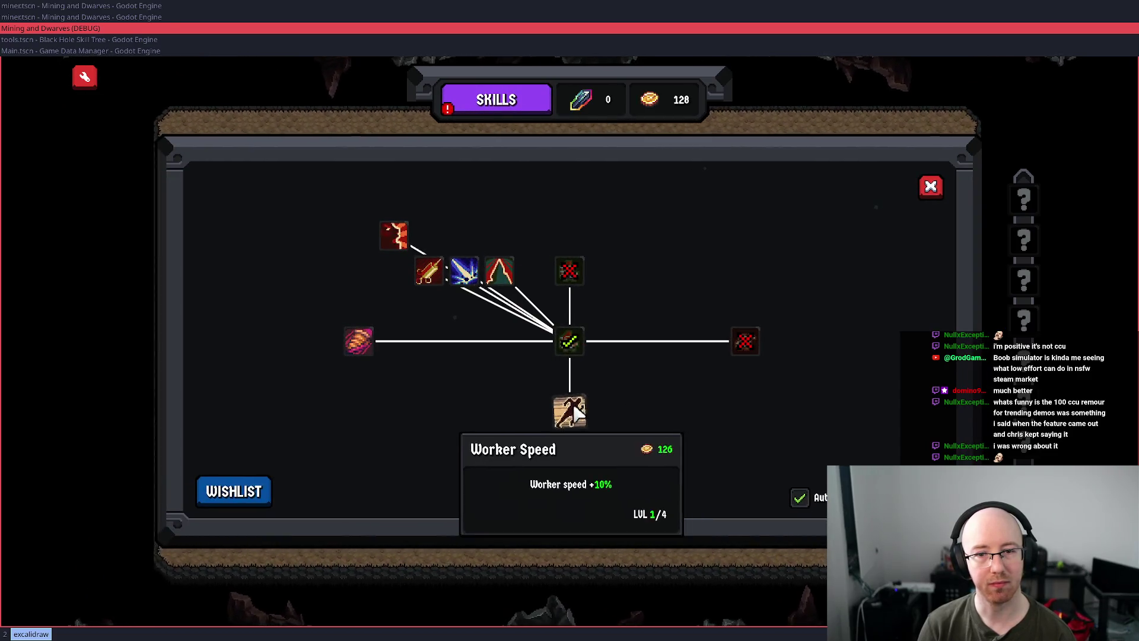
{"action": "left_click", "coordinate": [572, 406]}
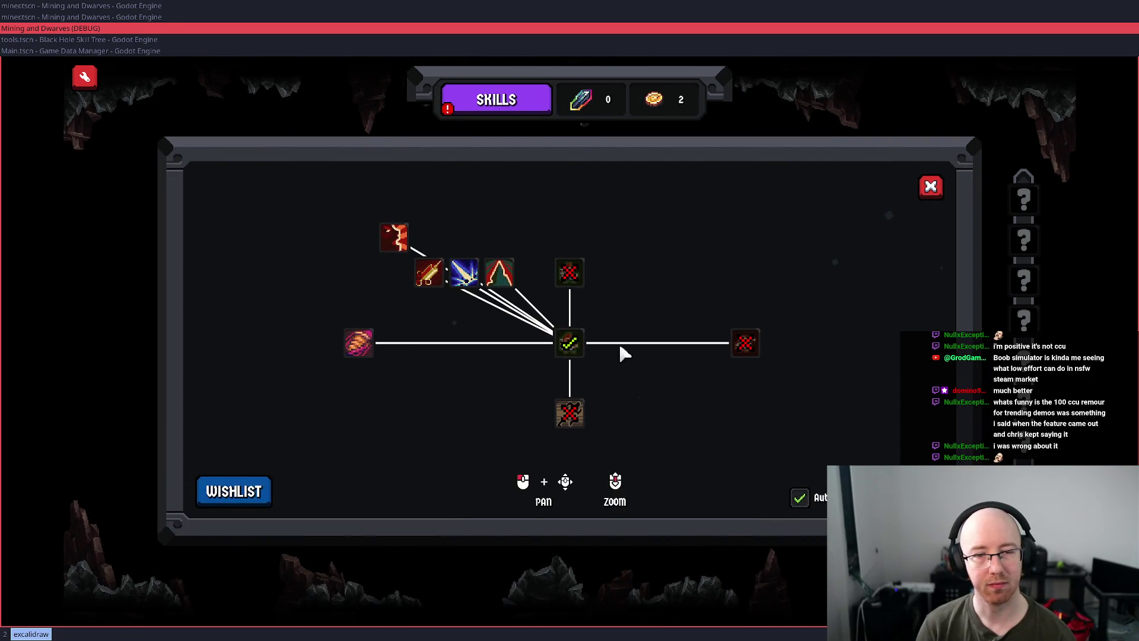
{"action": "left_click", "coordinate": [429, 283]}
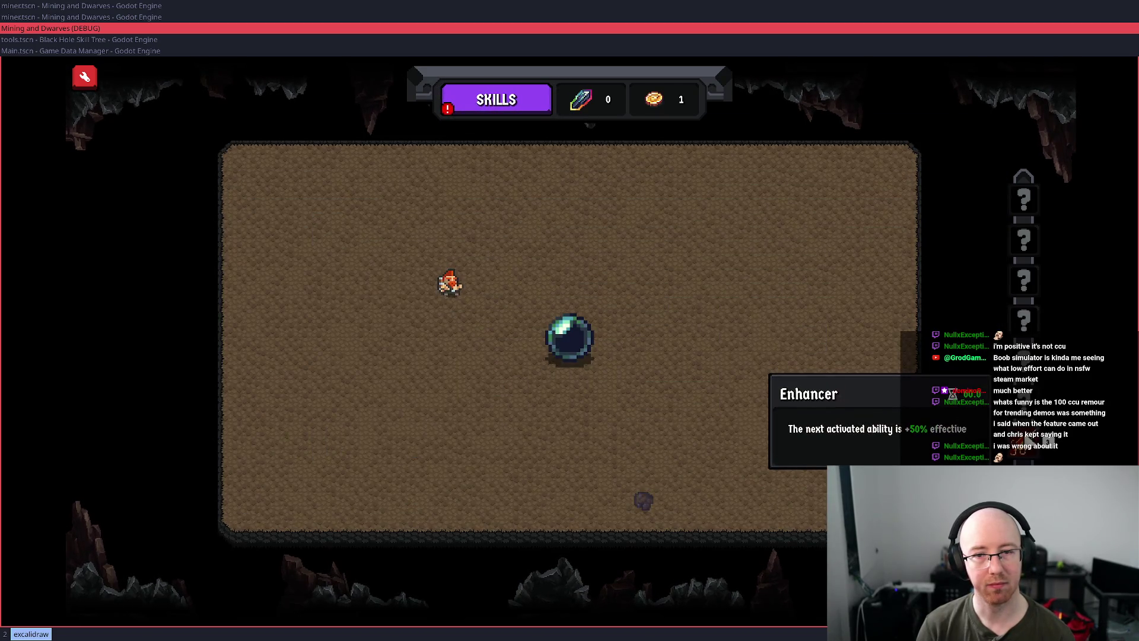
{"action": "left_click", "coordinate": [565, 331]}
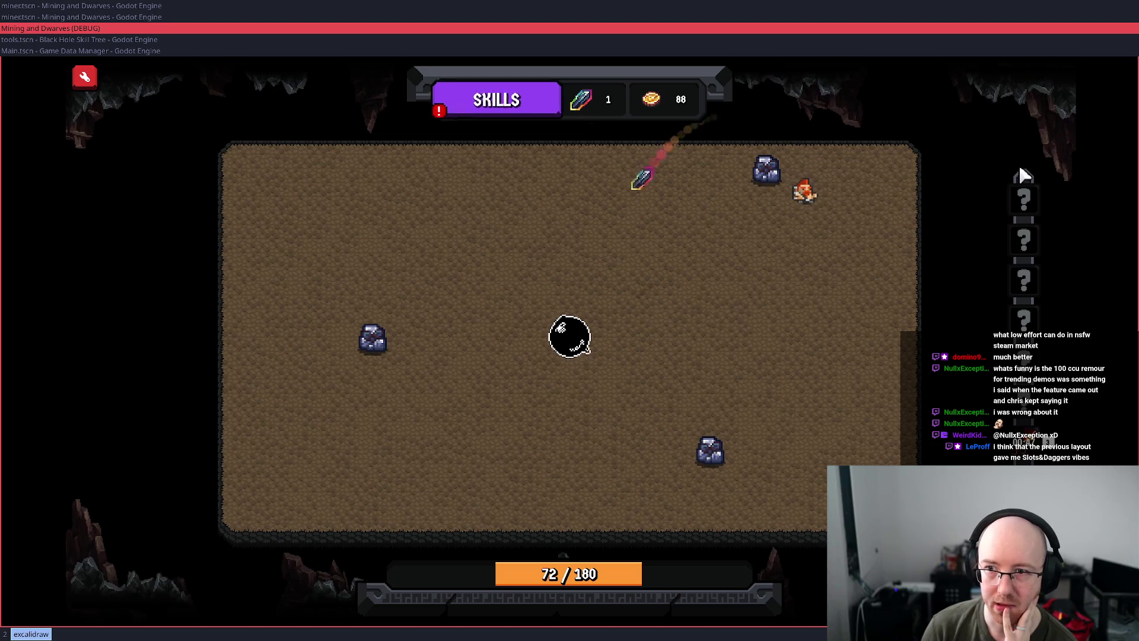
- Turn on Font Scale Override at maximum size in Settings, confirm, and resume the game
{"action": "key", "text": "Escape"}
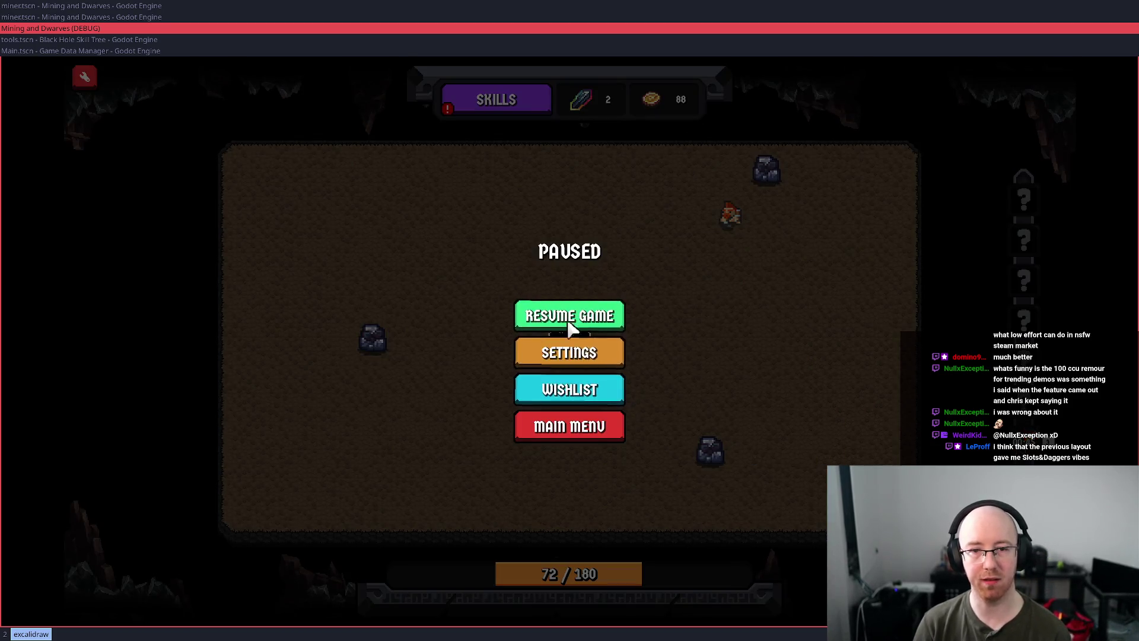
{"action": "left_click", "coordinate": [569, 353]}
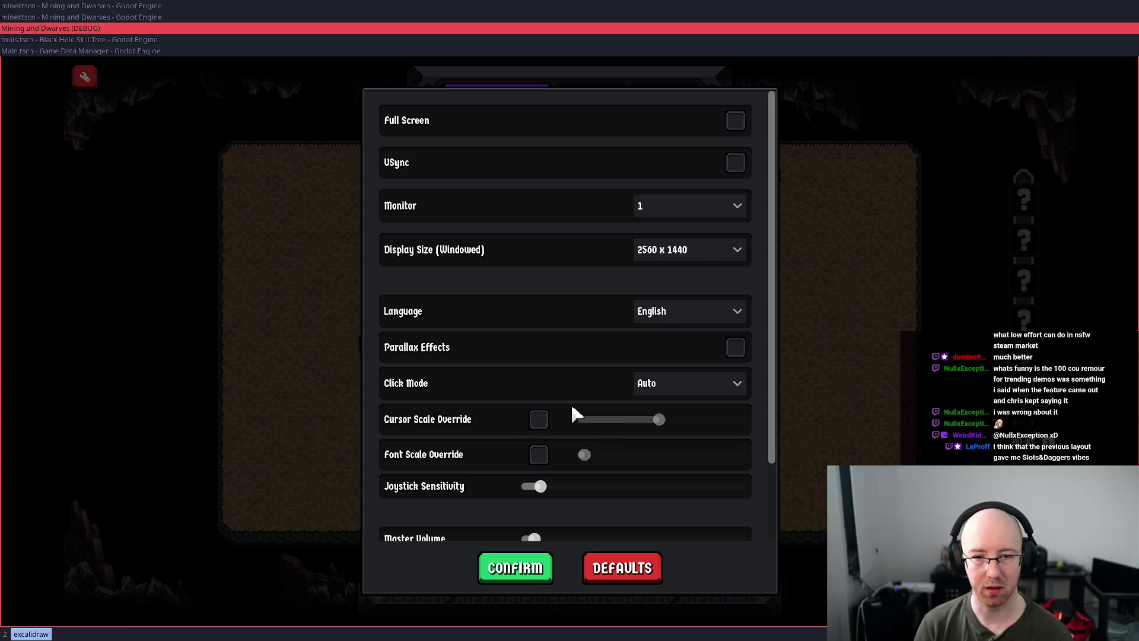
{"action": "left_click", "coordinate": [538, 455]}
{"action": "left_click_drag", "start_coordinate": [585, 455], "coordinate": [679, 456]}
{"action": "left_click_drag", "start_coordinate": [748, 460], "coordinate": [749, 460]}
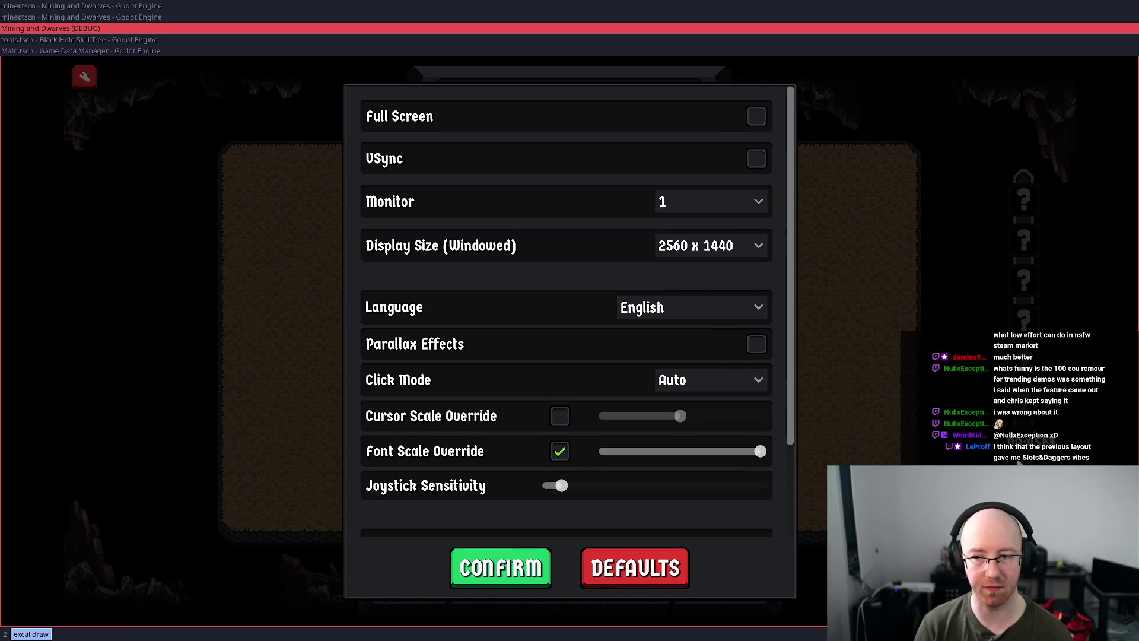
{"action": "left_click", "coordinate": [501, 568]}
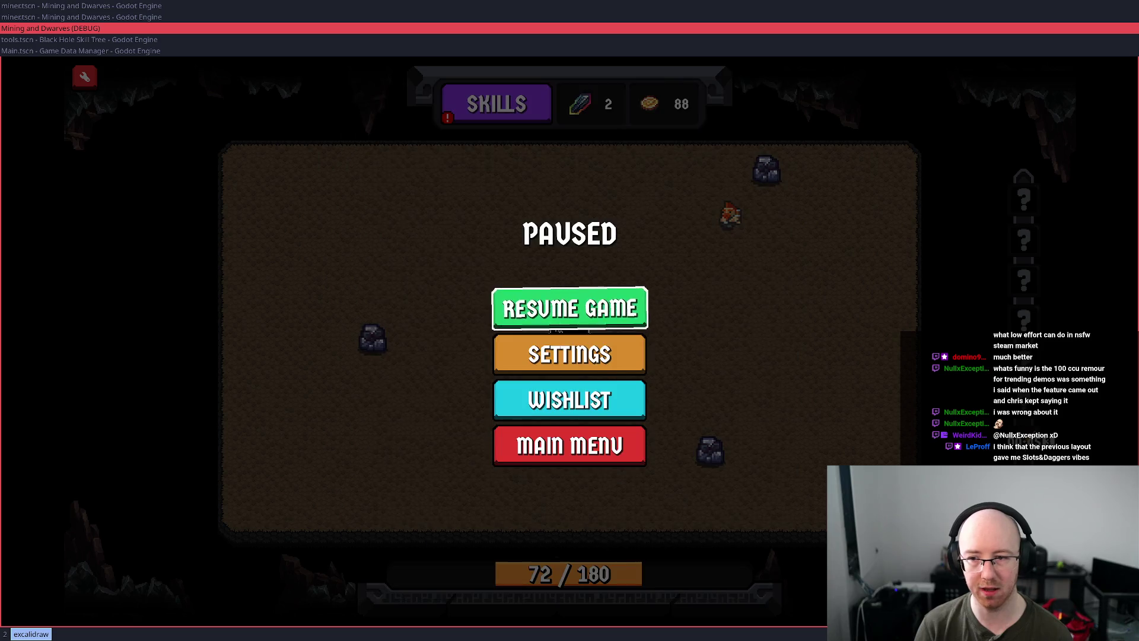
{"action": "left_click", "coordinate": [569, 306]}
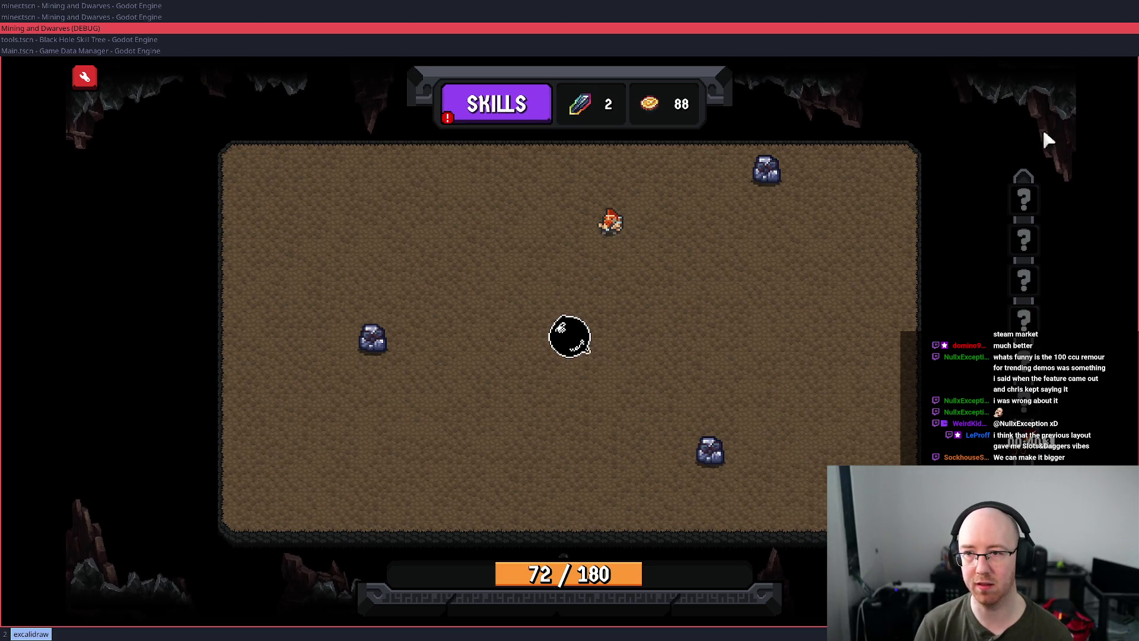
- Keep mining, pausing and resuming the game with Esc a few times
{"action": "left_click", "coordinate": [715, 450]}
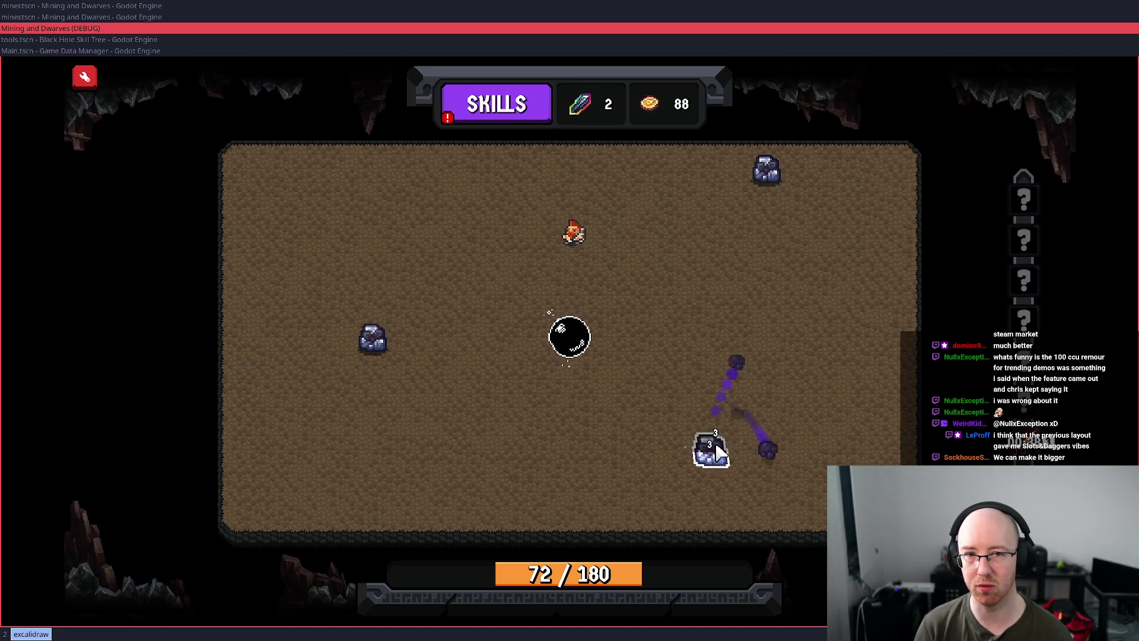
{"action": "key", "text": "Escape"}
{"action": "key", "text": "Escape"}
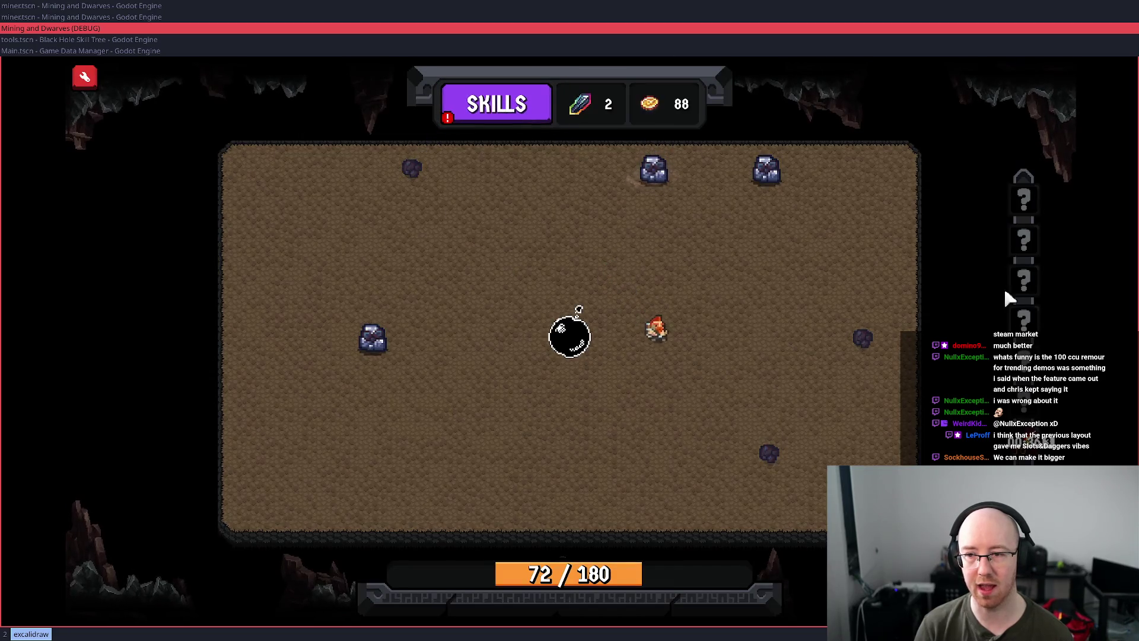
{"action": "key", "text": "Escape"}
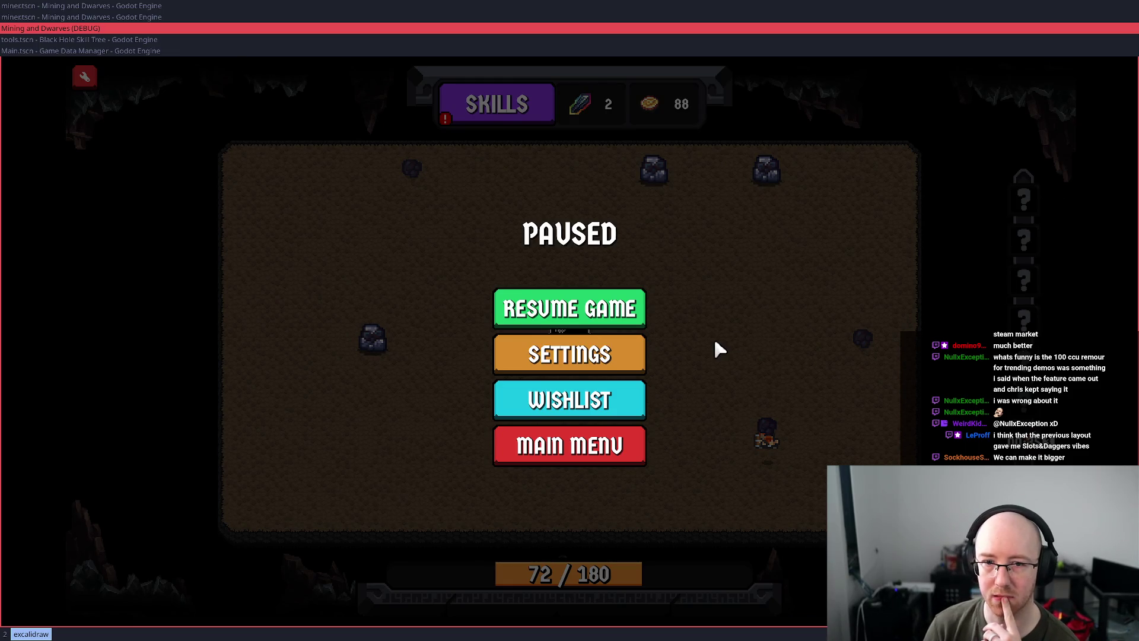
{"action": "key", "text": "Escape"}
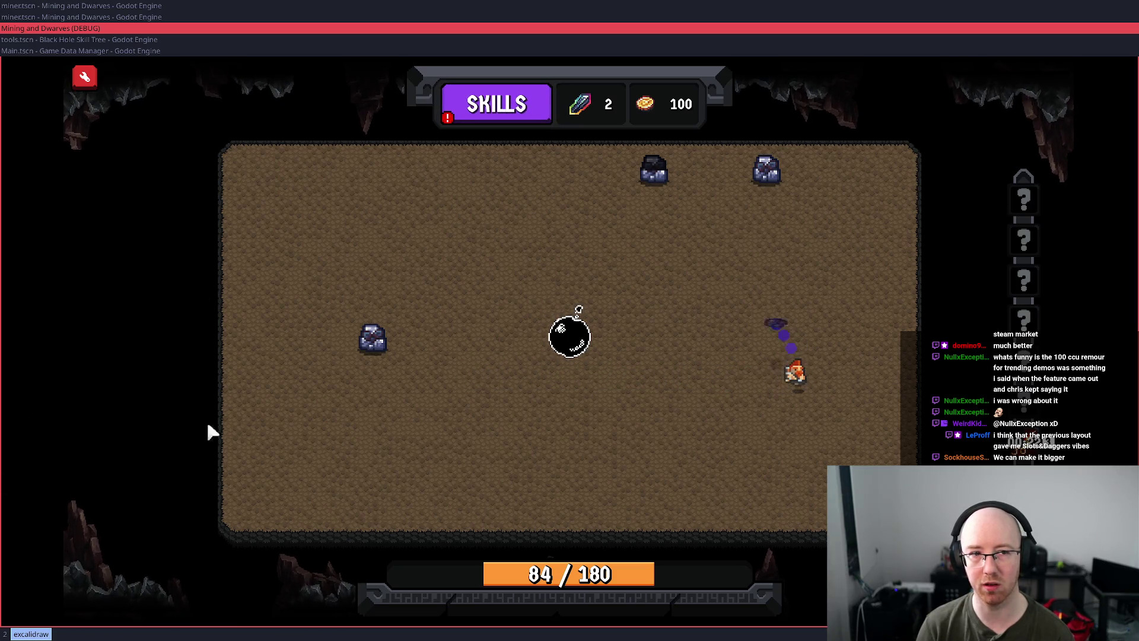
{"action": "key", "text": "Escape"}
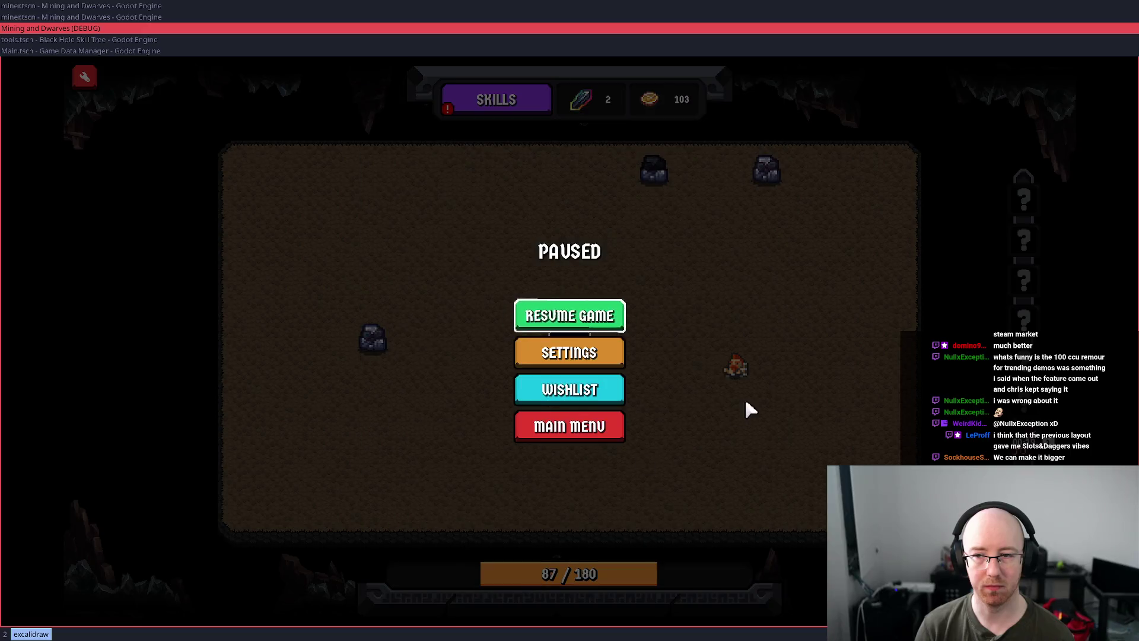
{"action": "key", "text": "Escape"}
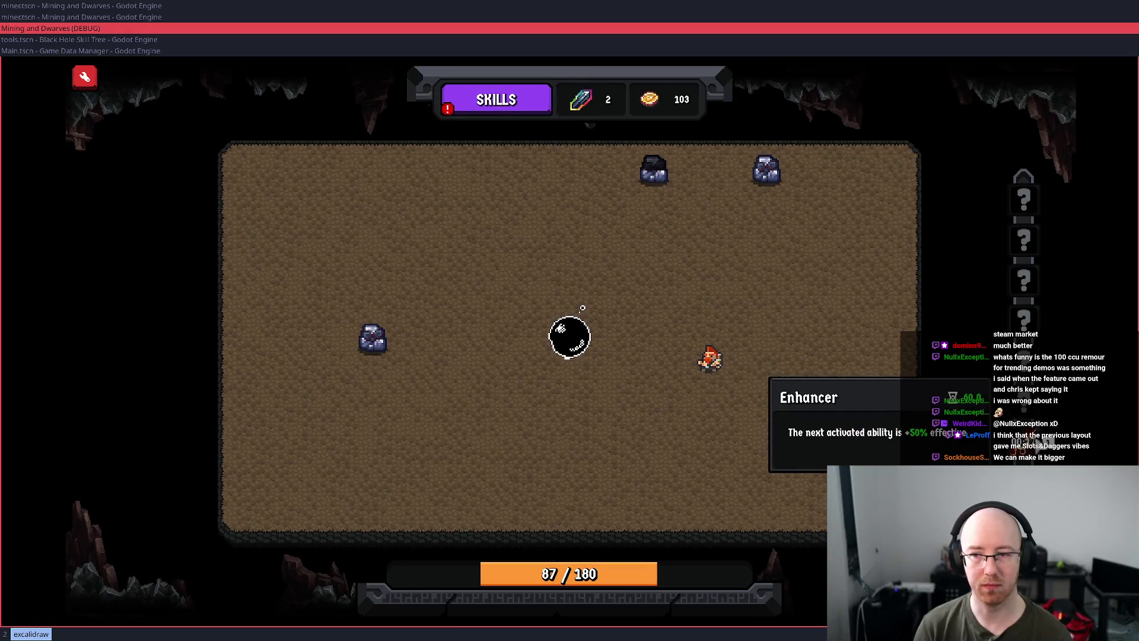
{"action": "mouse_move", "coordinate": [1047, 445]}
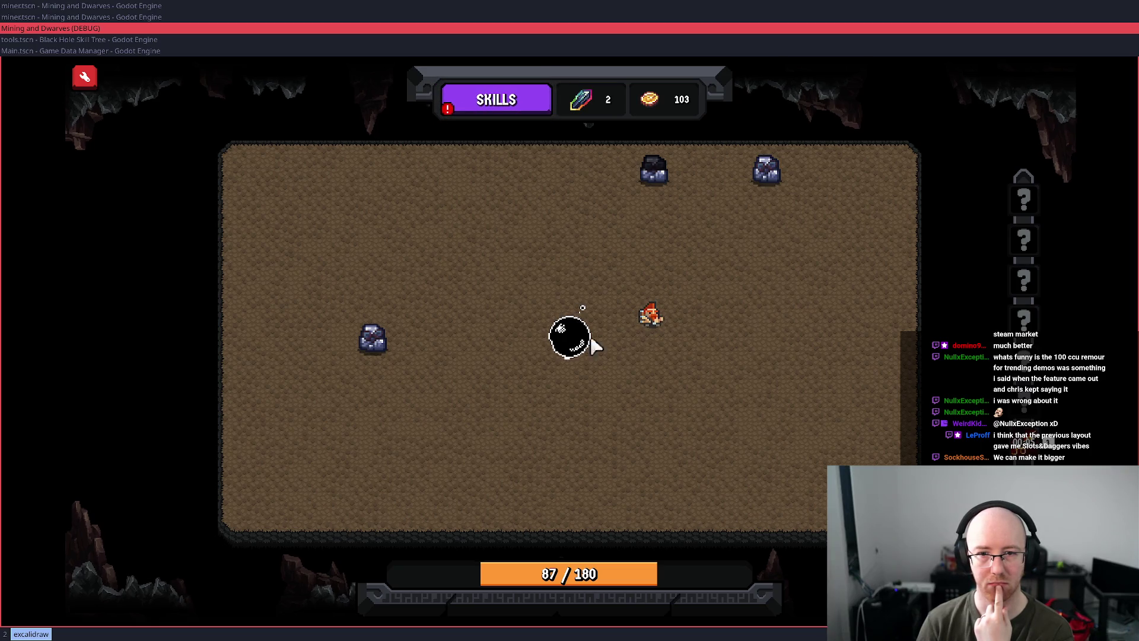
- Run max_currency_and_skills in the dev console to max currency and skills
{"action": "key", "text": "grave"}
{"action": "type", "text": "max_currency_and_skills"}
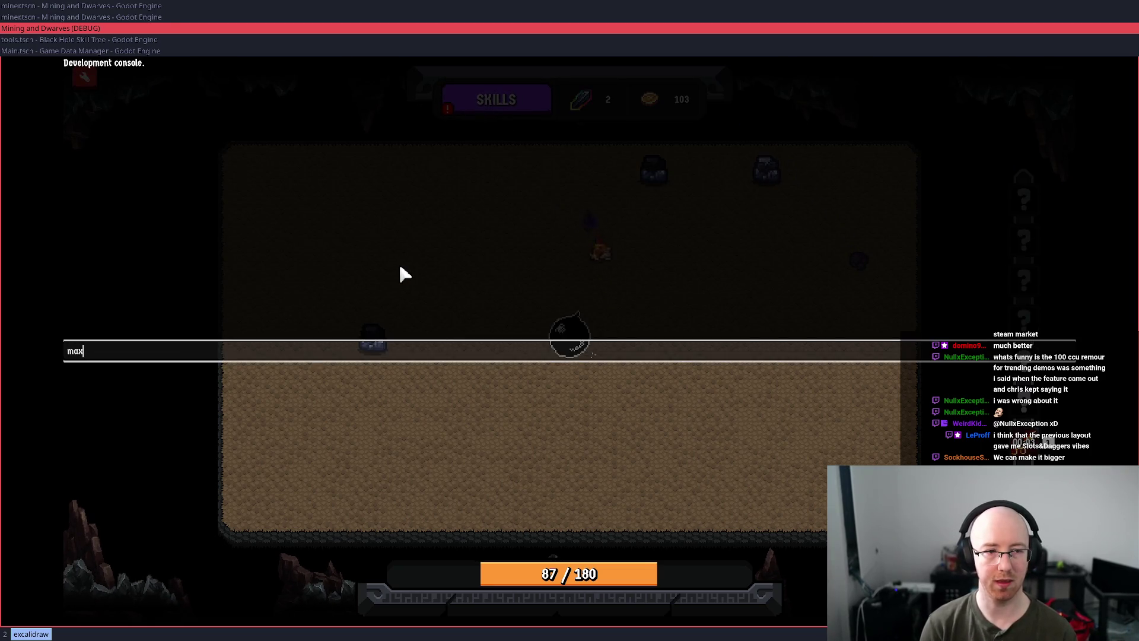
{"action": "key", "text": "Return"}
{"action": "key", "text": "grave"}
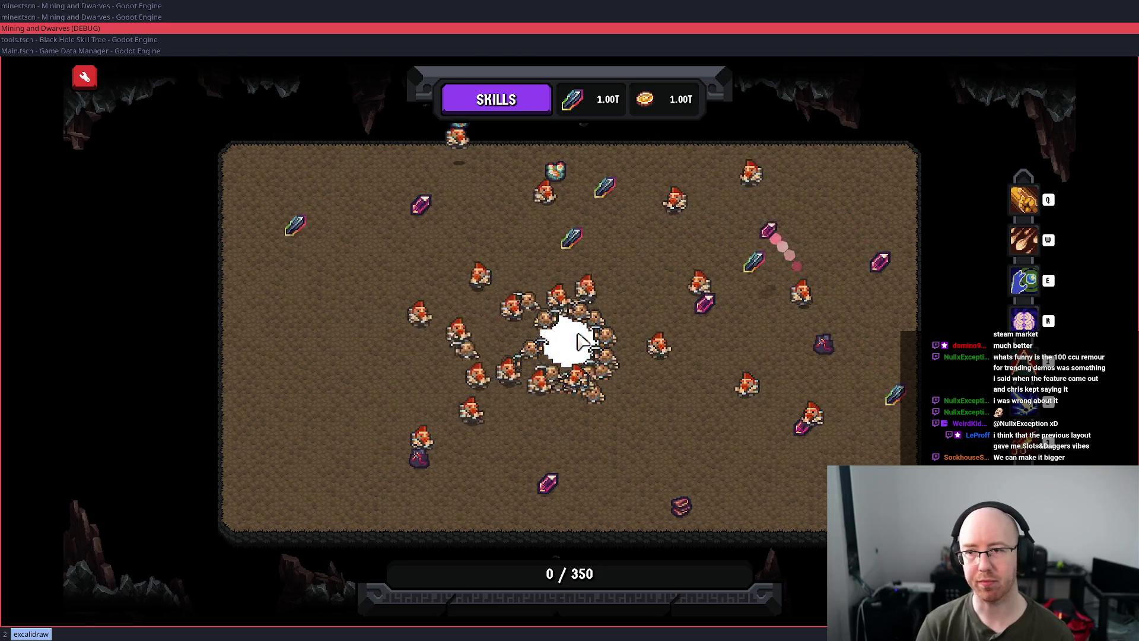
- Set the collapse level to 50 with the console command 'collapse 50'
{"action": "key", "text": "quoteleft"}
{"action": "type", "text": "c"}
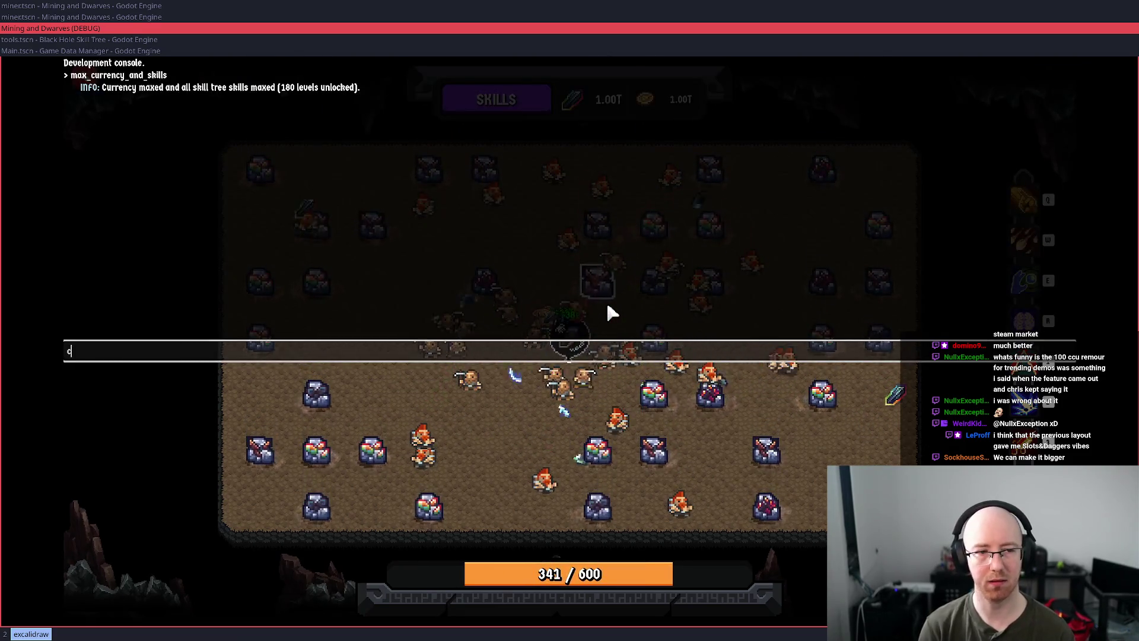
{"action": "type", "text": "ollapse 50"}
{"action": "key", "text": "Return"}
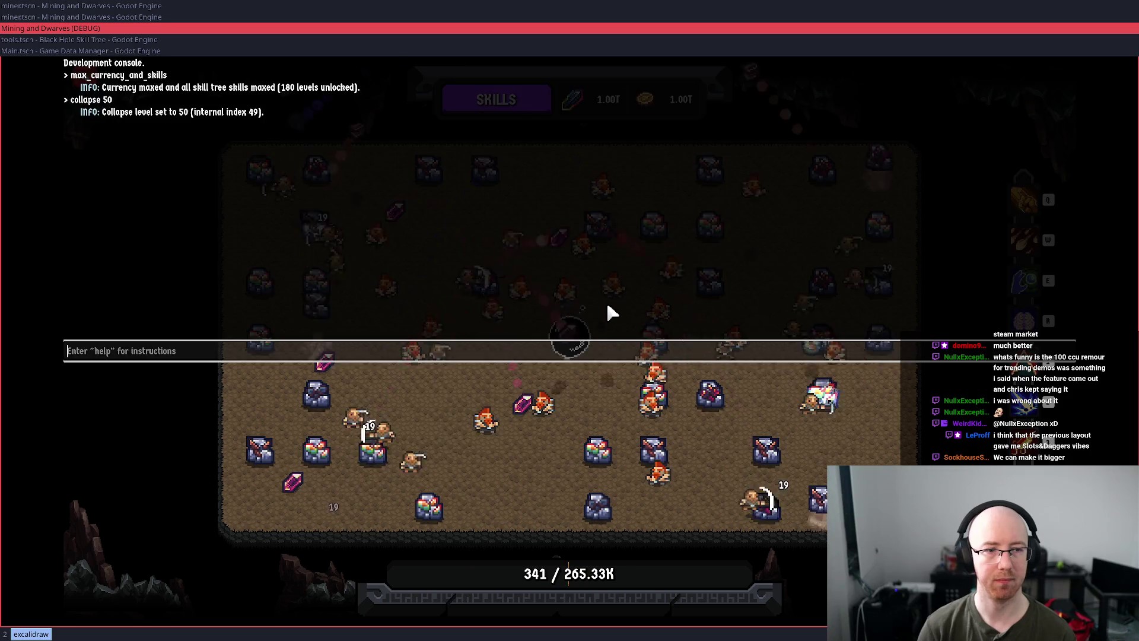
{"action": "key", "text": "quoteleft"}
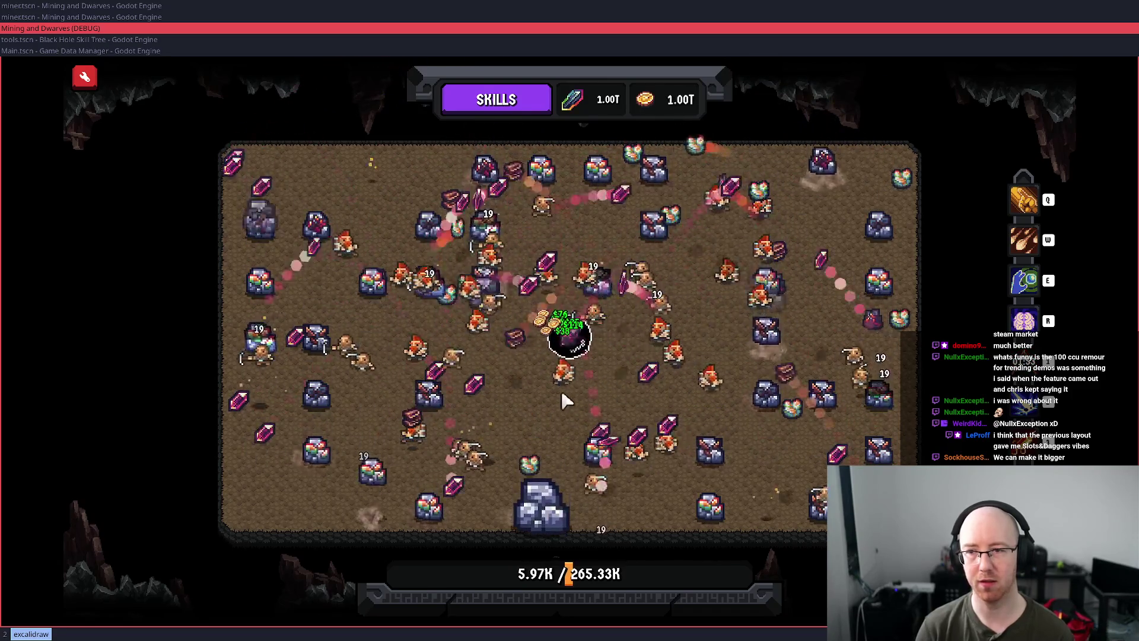
- Fire all four abilities with Q, W, E and R, then E again
{"action": "key", "text": "q"}
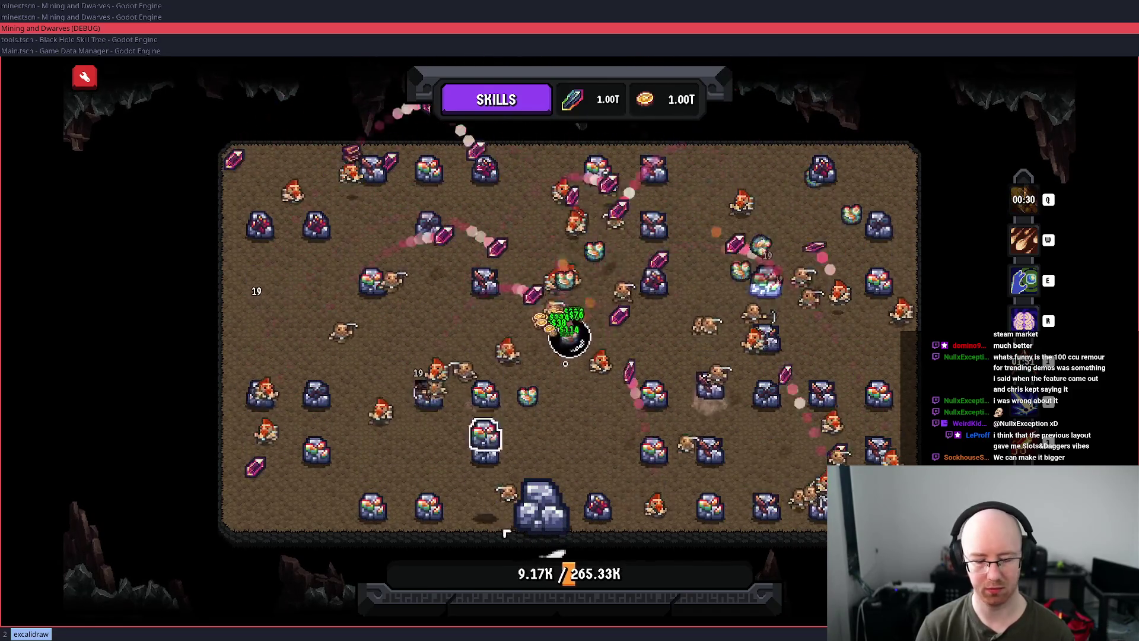
{"action": "key", "text": "w"}
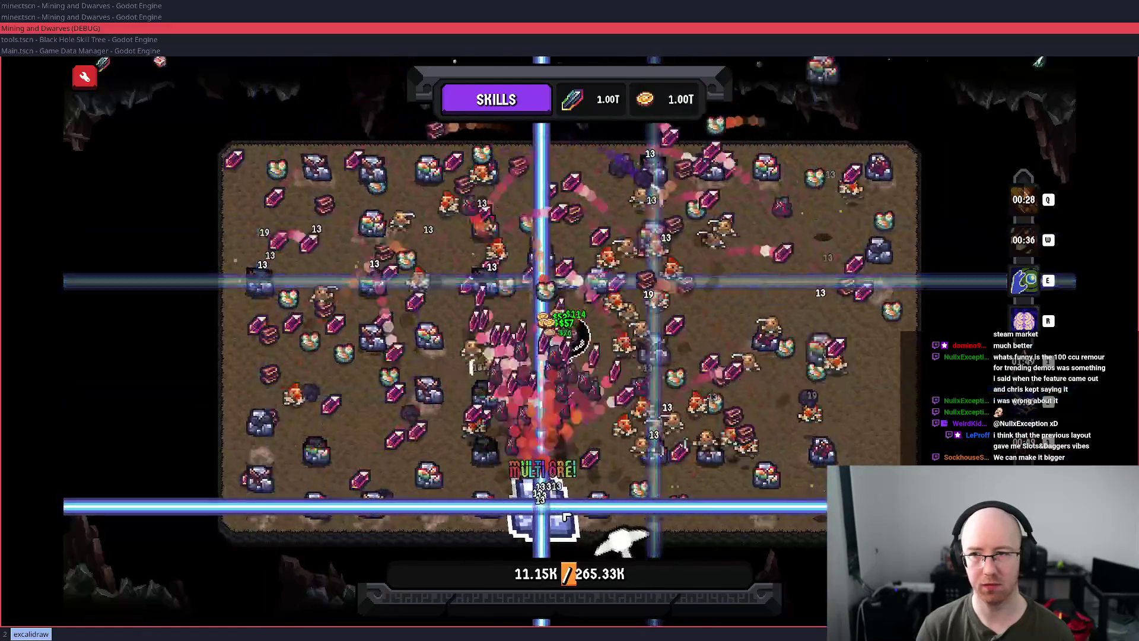
{"action": "key", "text": "e"}
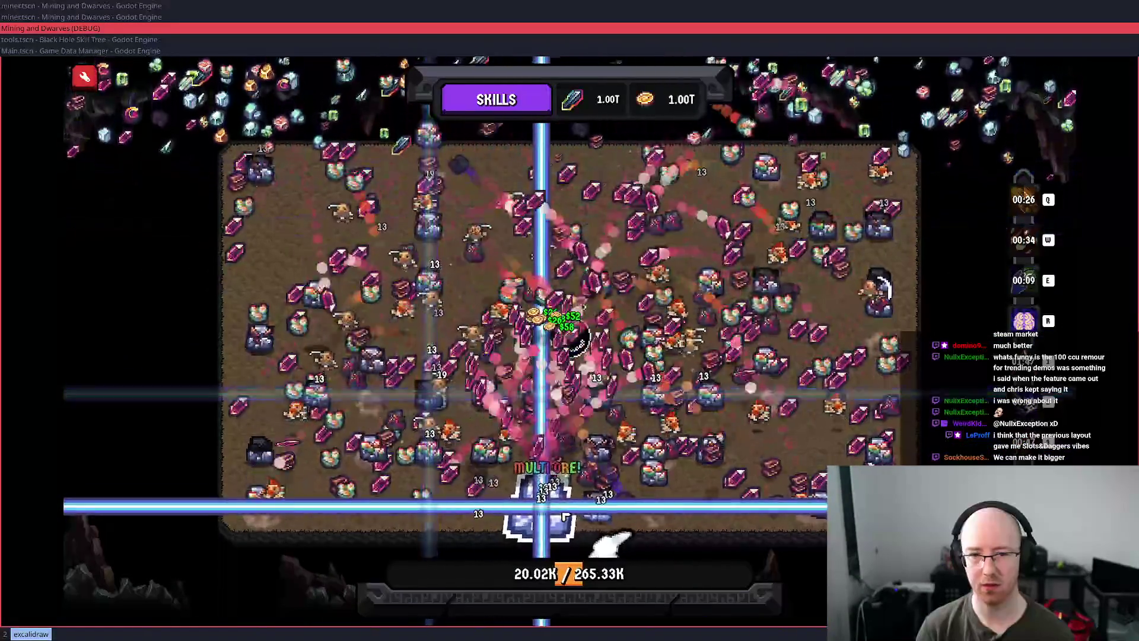
{"action": "key", "text": "r"}
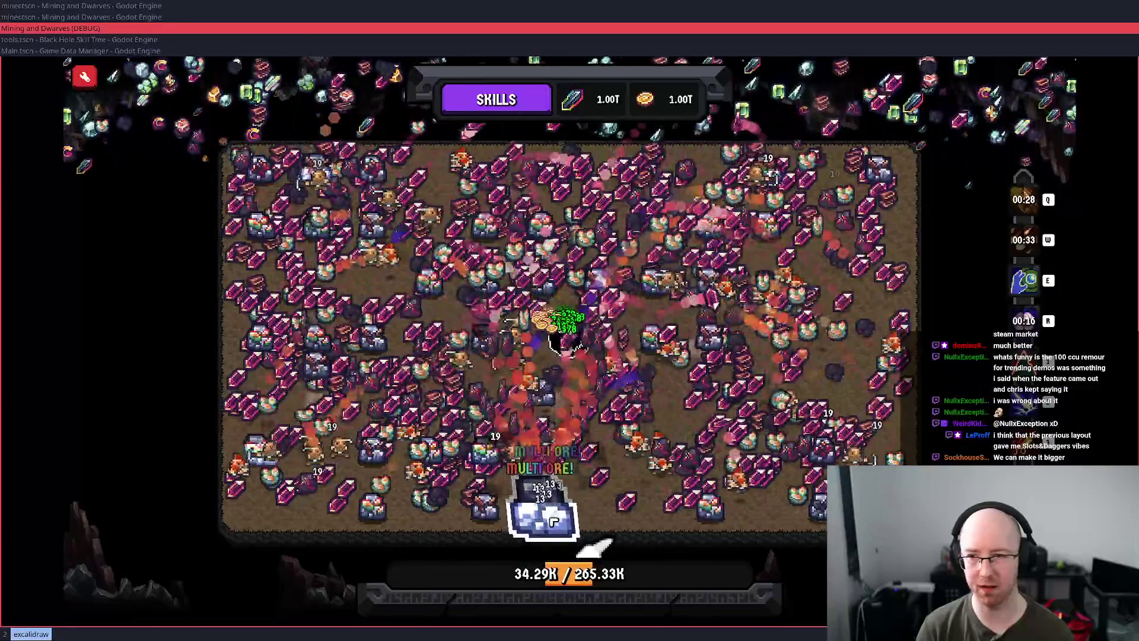
{"action": "key", "text": "e"}
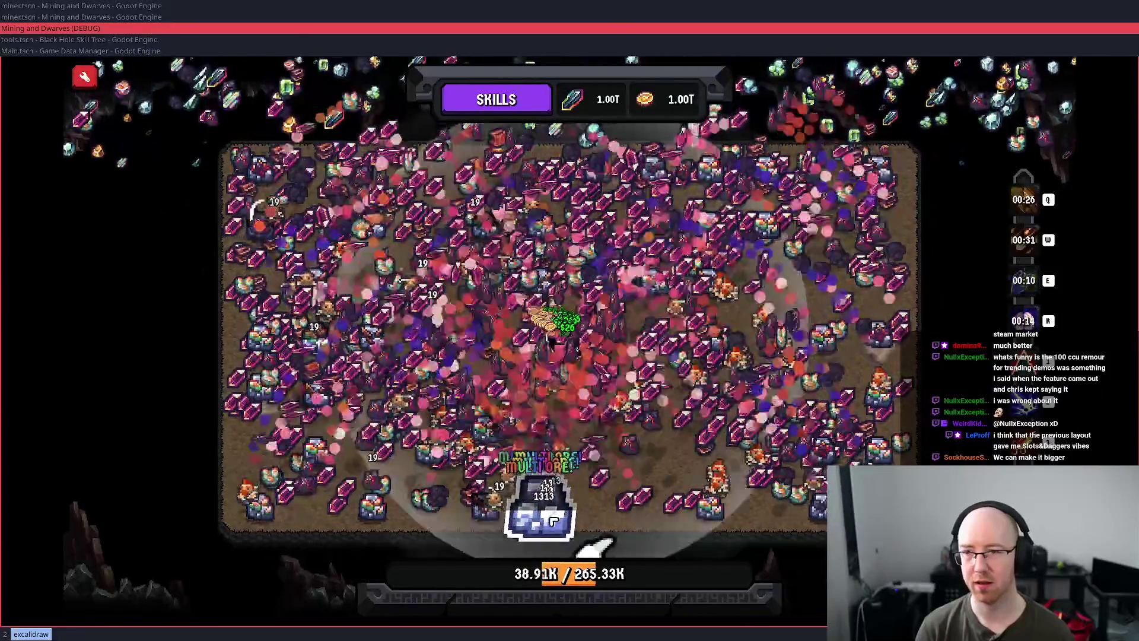
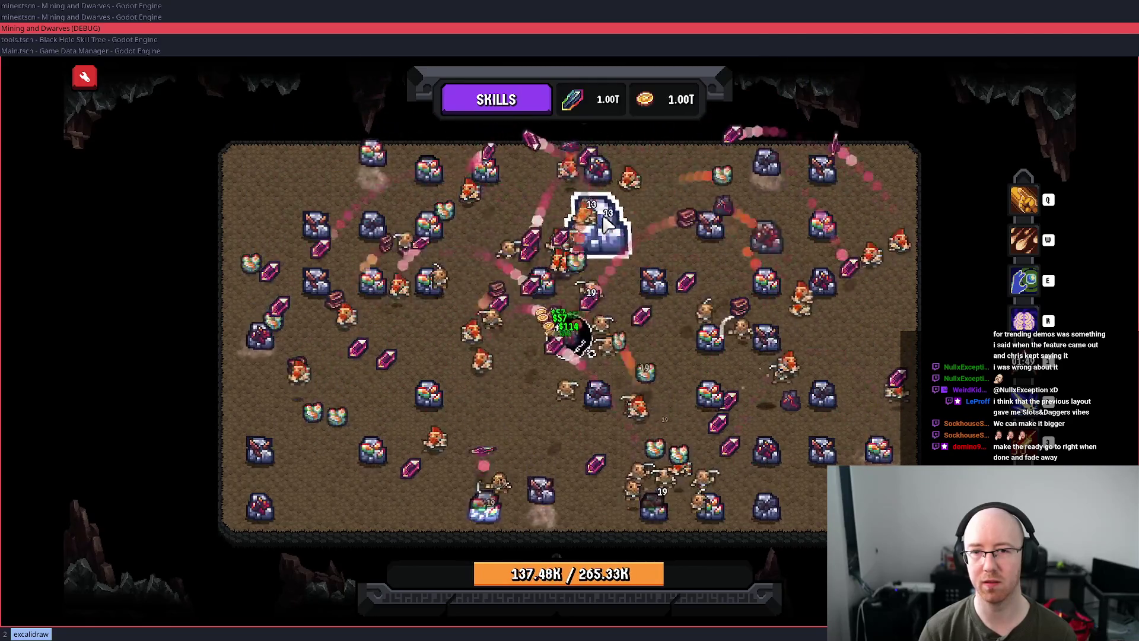
- Fire all four skills: giant hand, pink crystal rain, explosion, then the cooldown reset
{"action": "key", "text": "q"}
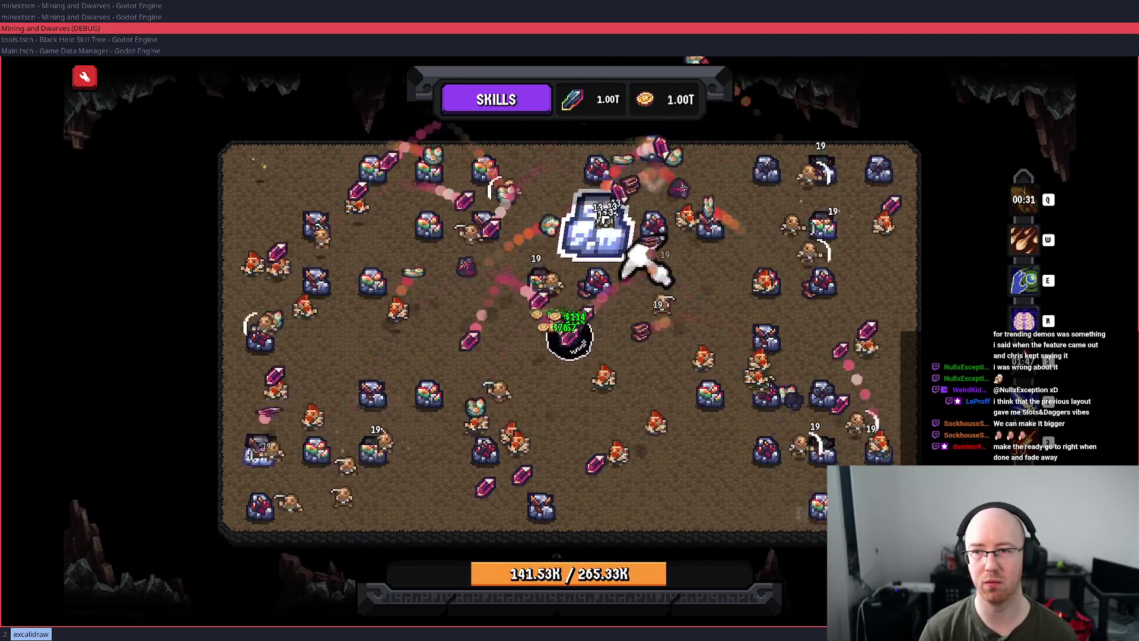
{"action": "key", "text": "w"}
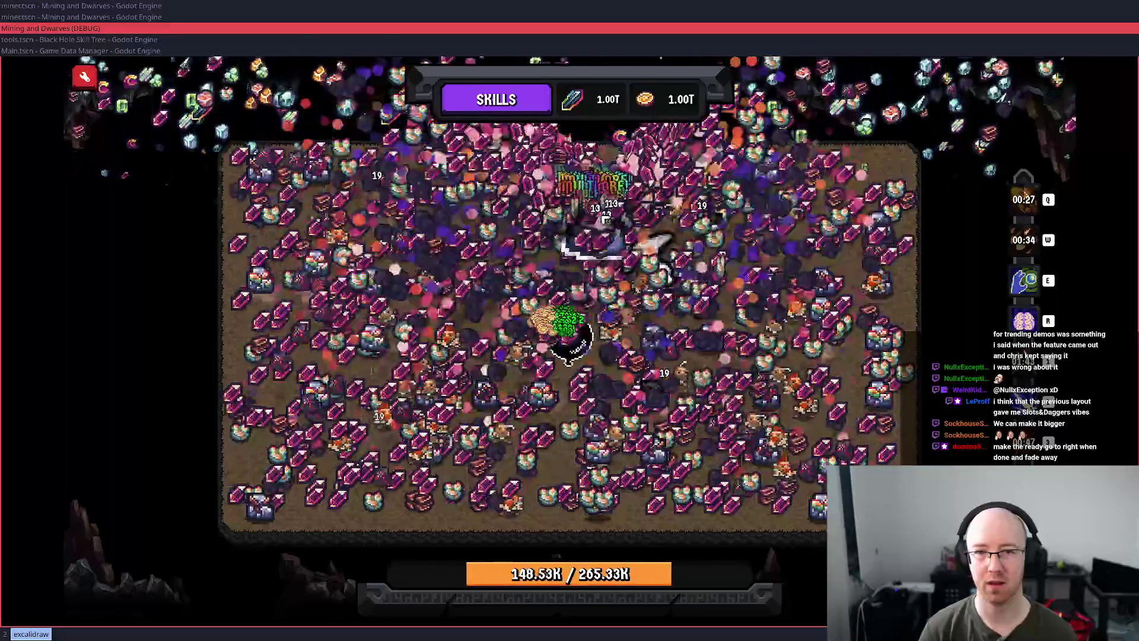
{"action": "key", "text": "e"}
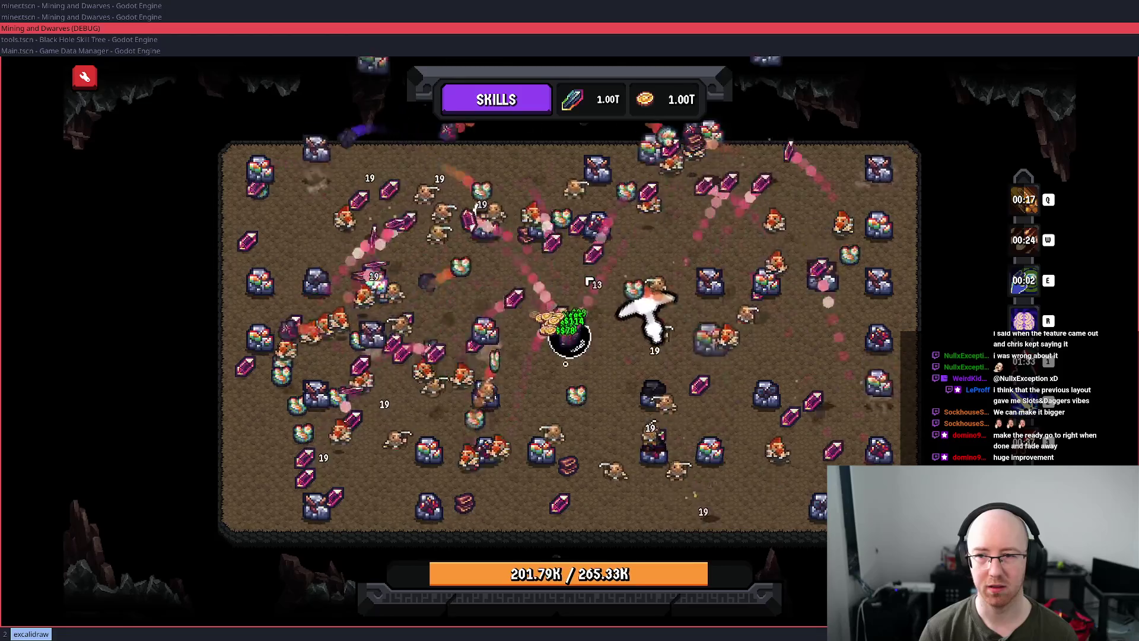
{"action": "key", "text": "r"}
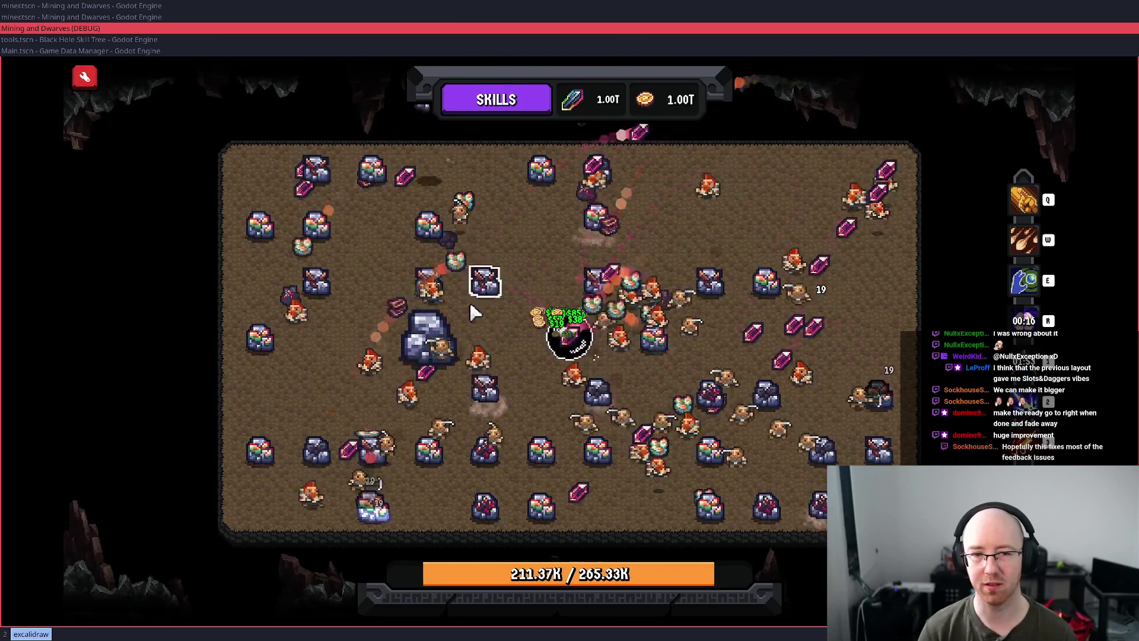
- Hit the boulder again with giant hand, crystals and explosion, then pause the game
{"action": "key", "text": "q"}
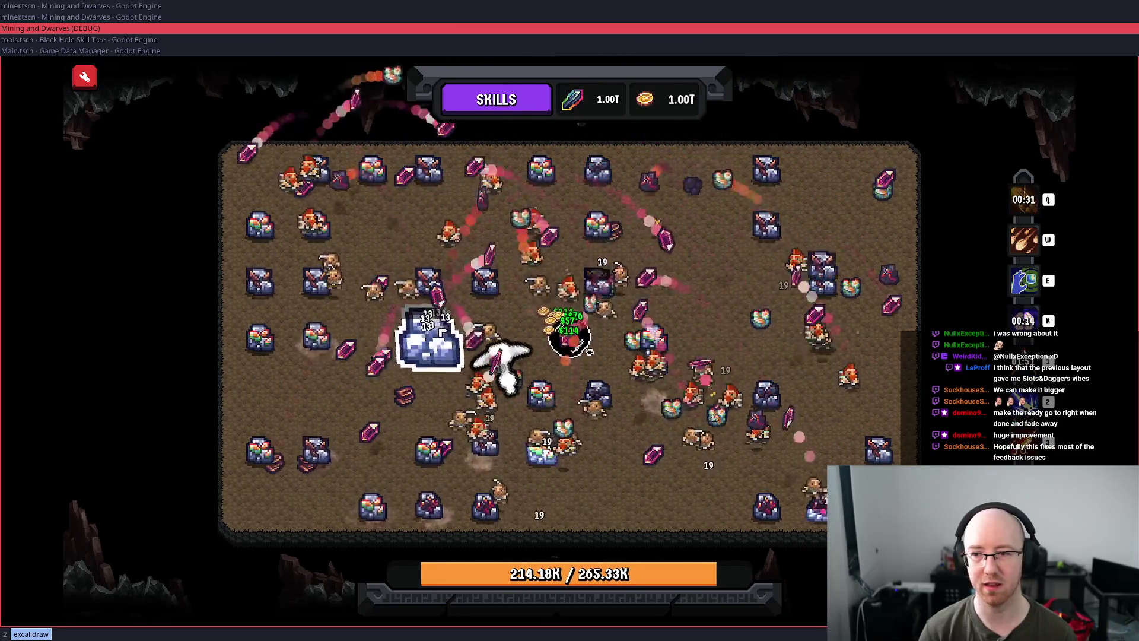
{"action": "key", "text": "w"}
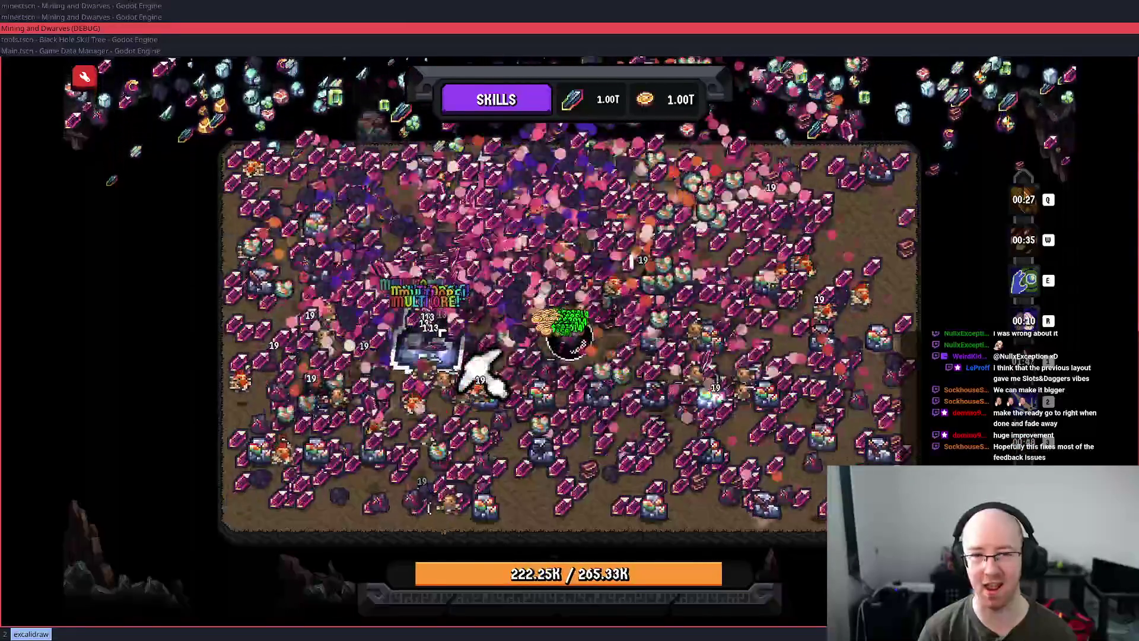
{"action": "key", "text": "e"}
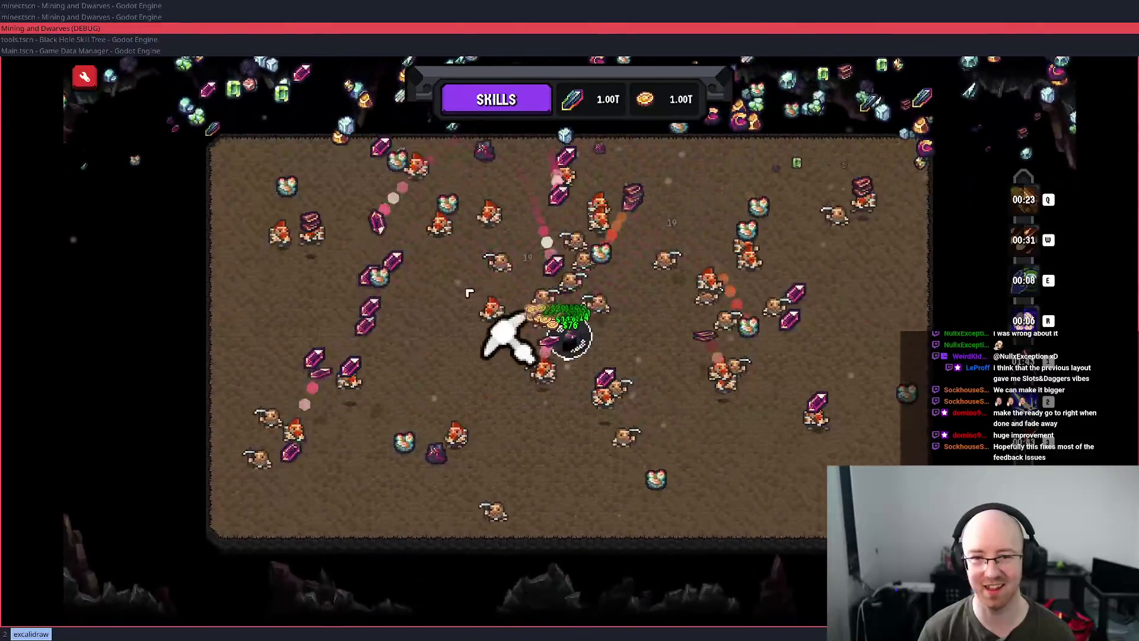
{"action": "key", "text": "Escape"}
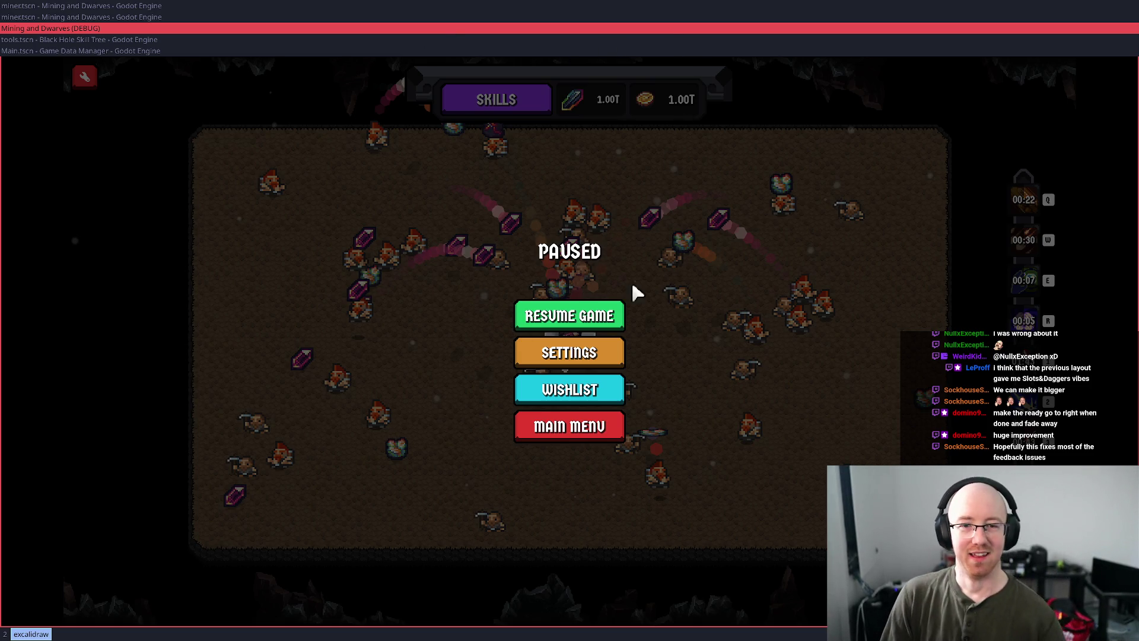
- Resume the game and fire the explosion skill to finish the level
{"action": "left_click", "coordinate": [595, 322]}
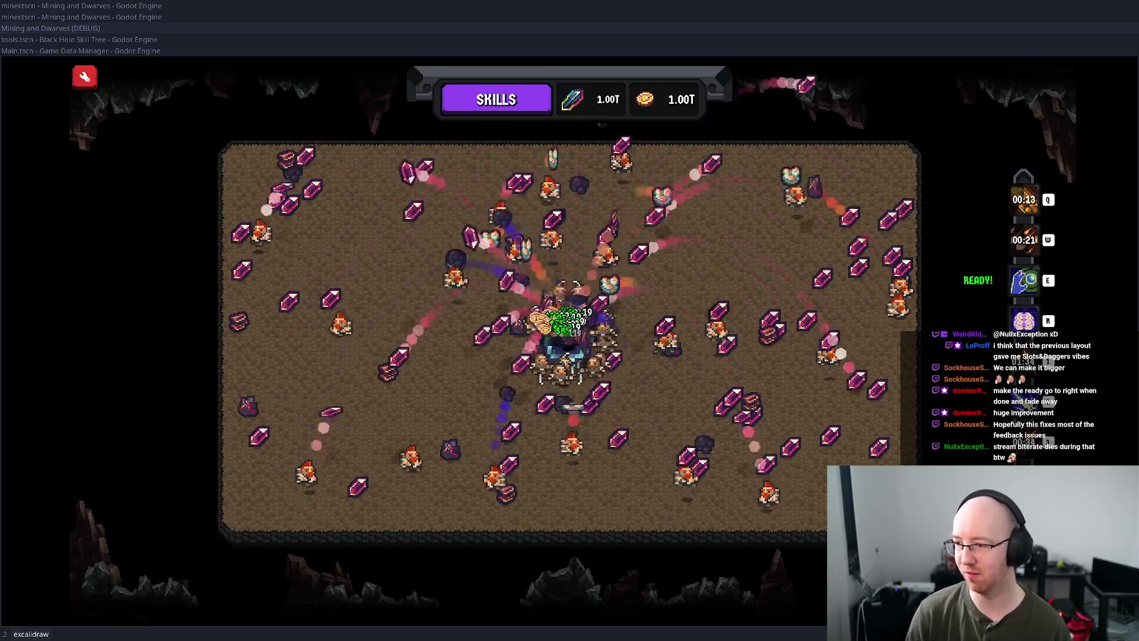
{"action": "key", "text": "e"}
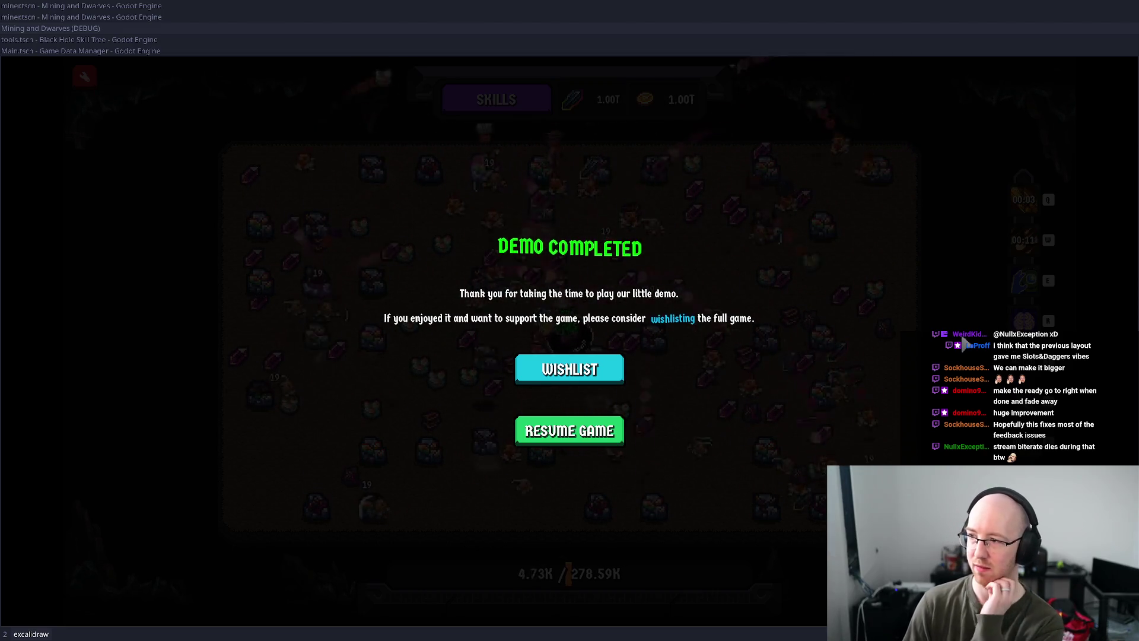
- Dismiss the Demo Completed message, fire Multi Ore and shockwave, then pause into Settings
{"action": "left_click", "coordinate": [610, 432]}
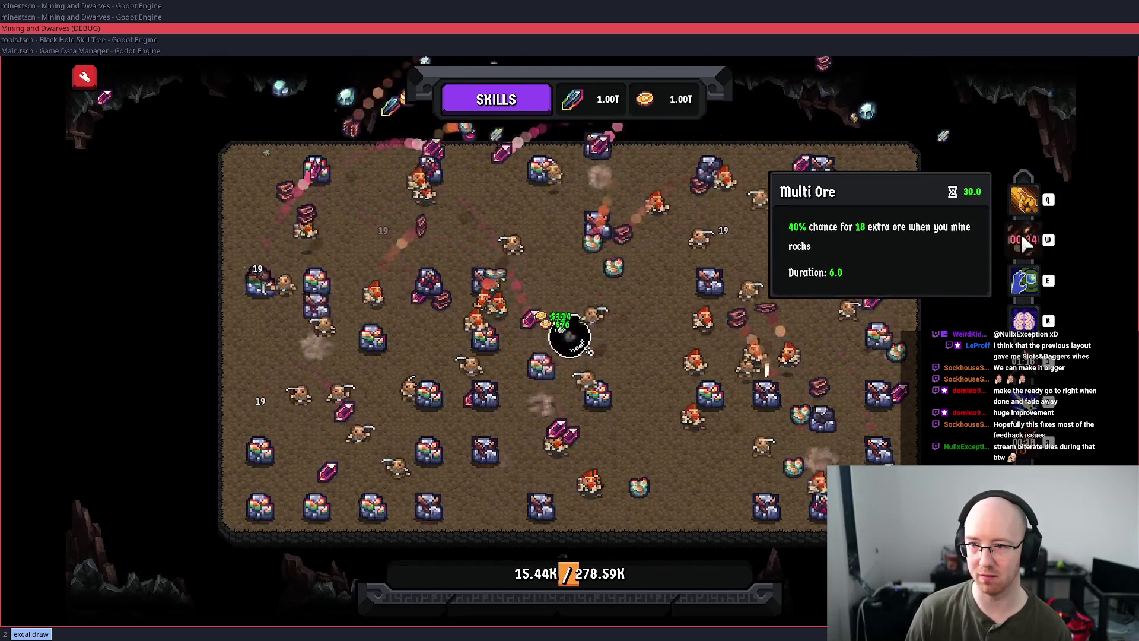
{"action": "key", "text": "q"}
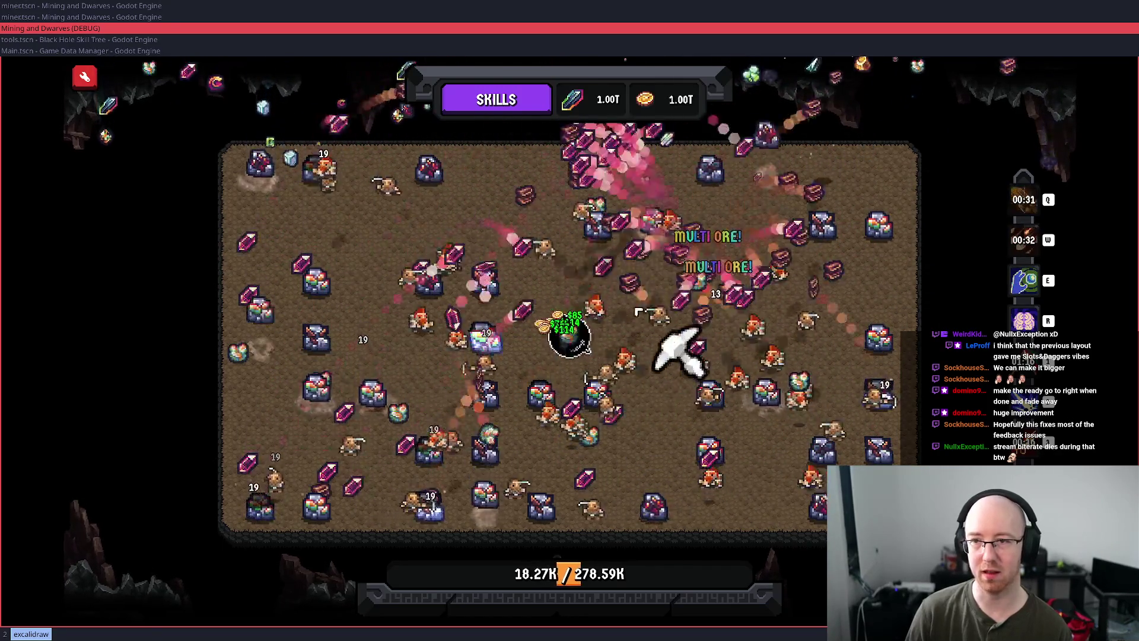
{"action": "key", "text": "e"}
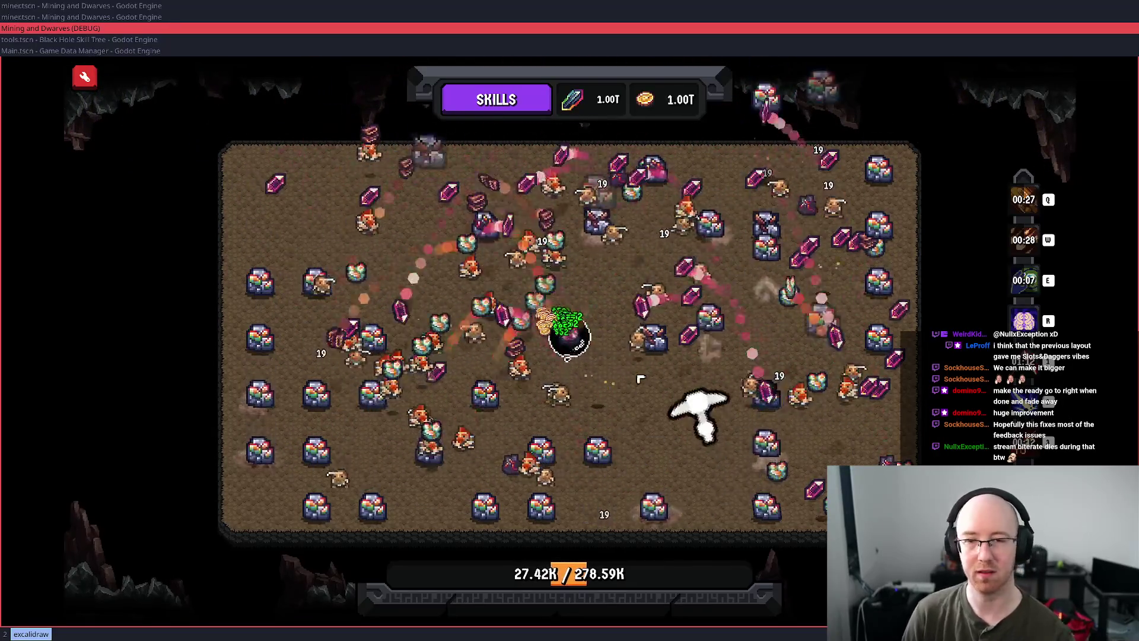
{"action": "key", "text": "Escape"}
{"action": "left_click", "coordinate": [569, 352]}
- Scroll the settings list, confirm without changes, and unpause the game
{"action": "scroll", "coordinate": [563, 427], "scroll_direction": "down", "scroll_amount": 2}
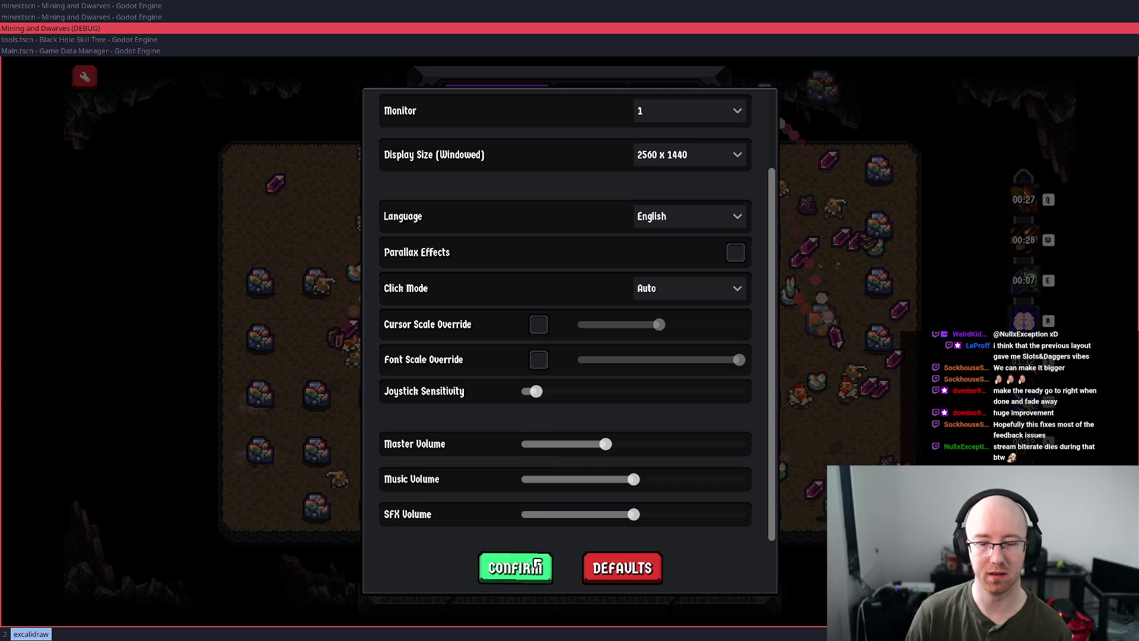
{"action": "left_click", "coordinate": [532, 565]}
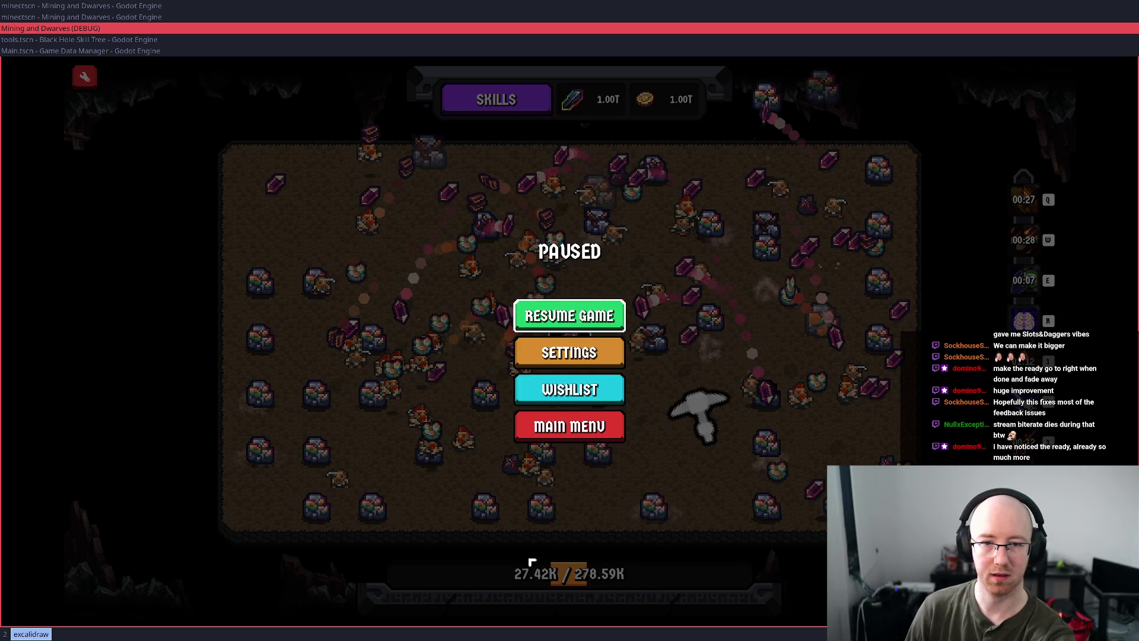
{"action": "key", "text": "Escape"}
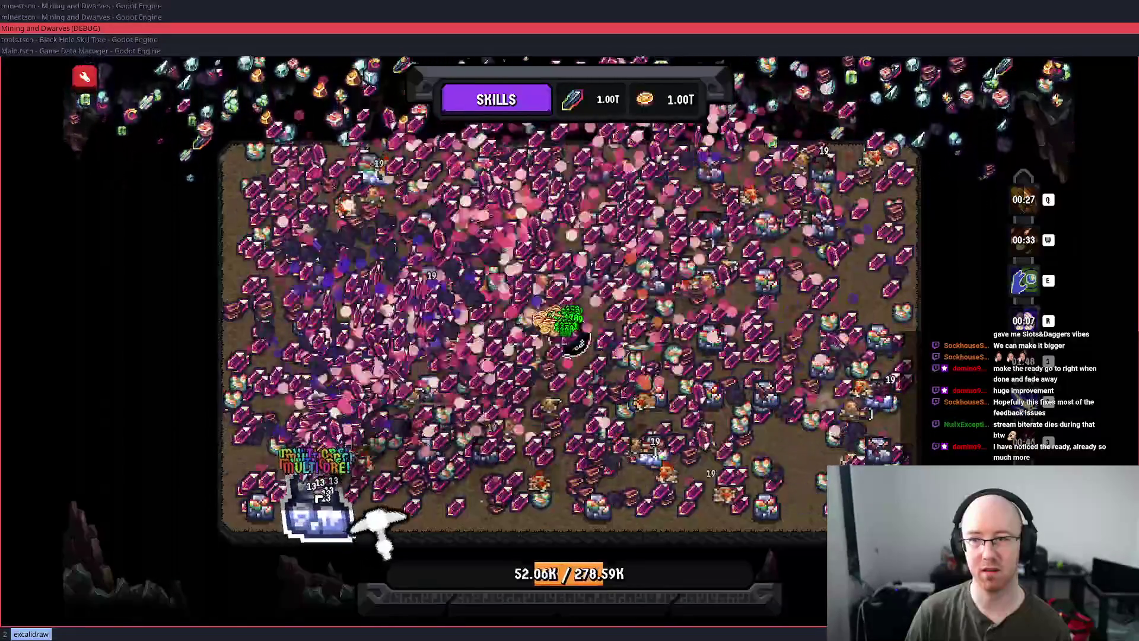
- Cycle skills: ore-clearing burst, cooldown reset, first two skills together, burst, reset again
{"action": "key", "text": "e"}
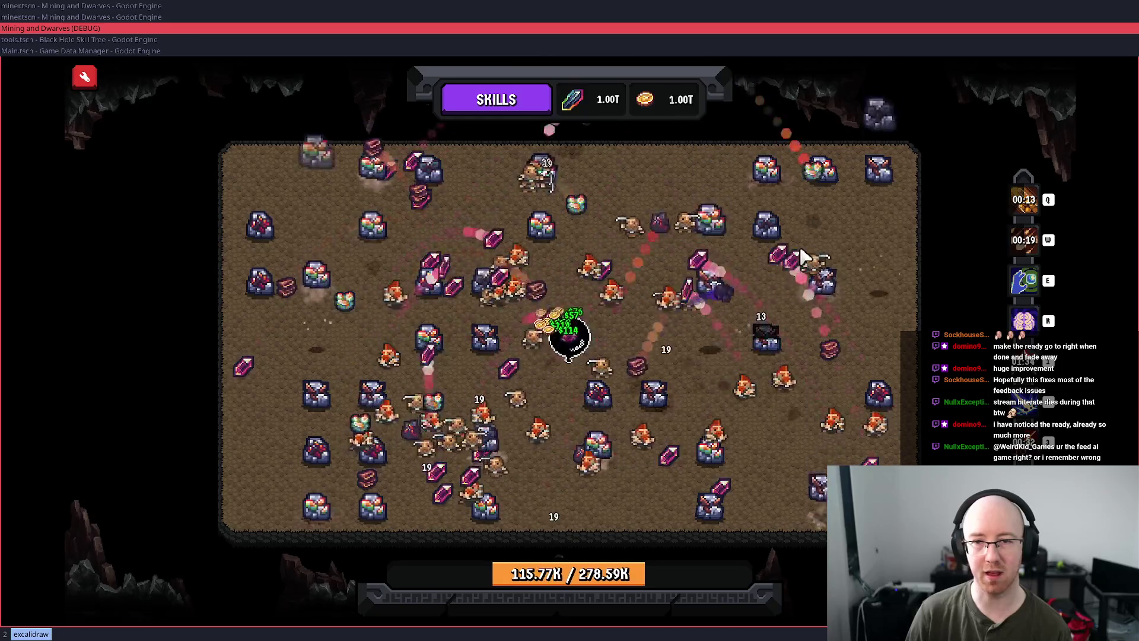
{"action": "key", "text": "r"}
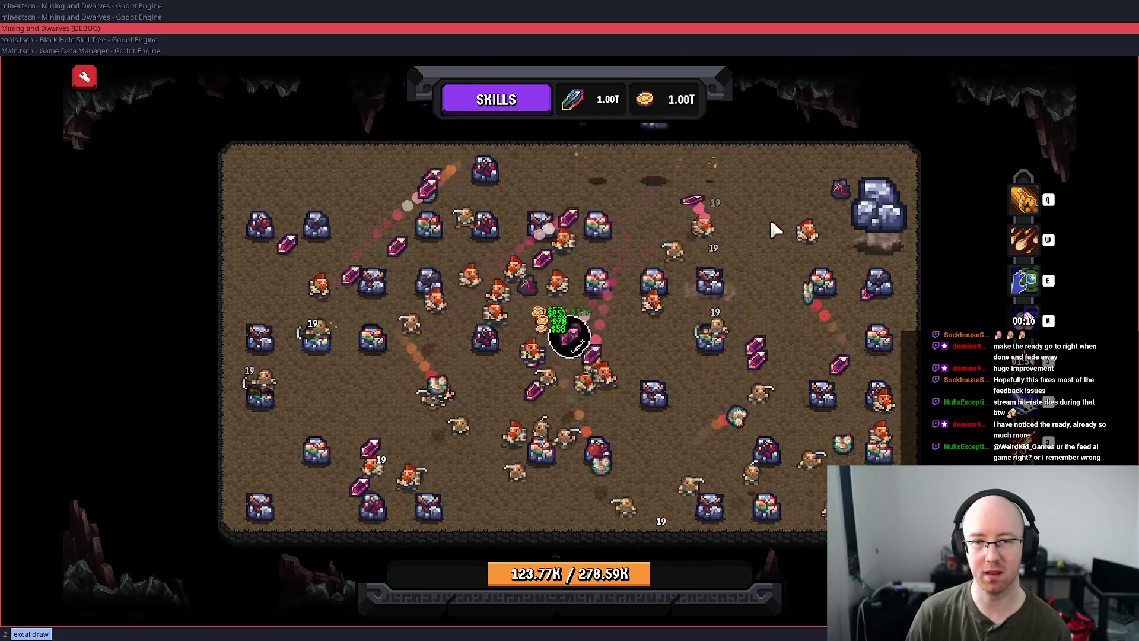
{"action": "key", "text": "q"}
{"action": "key", "text": "w"}
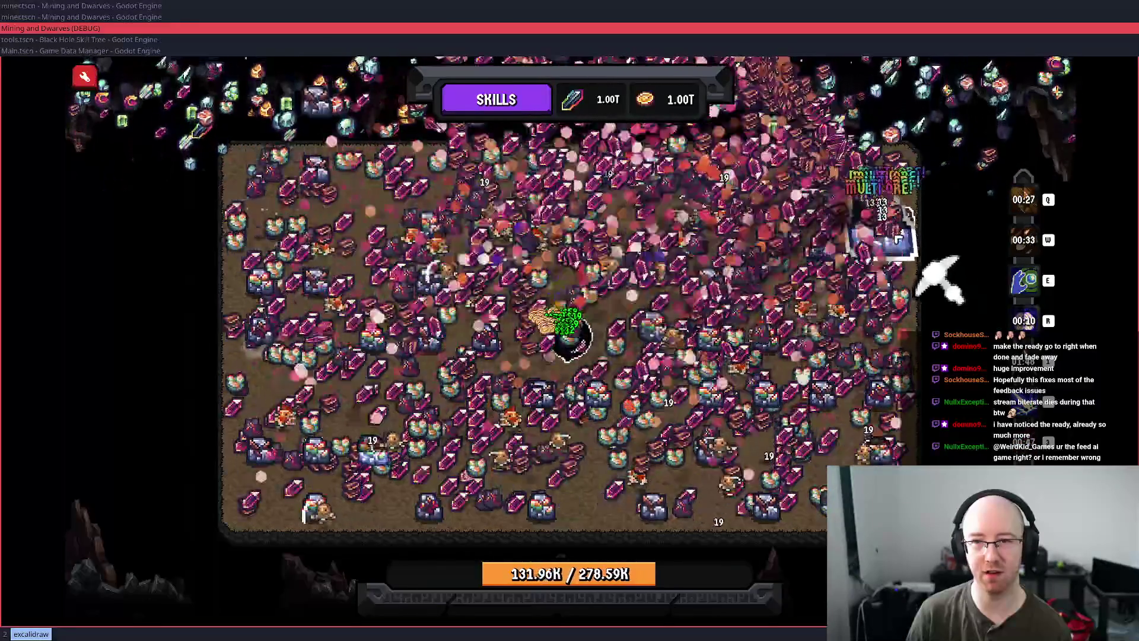
{"action": "key", "text": "e"}
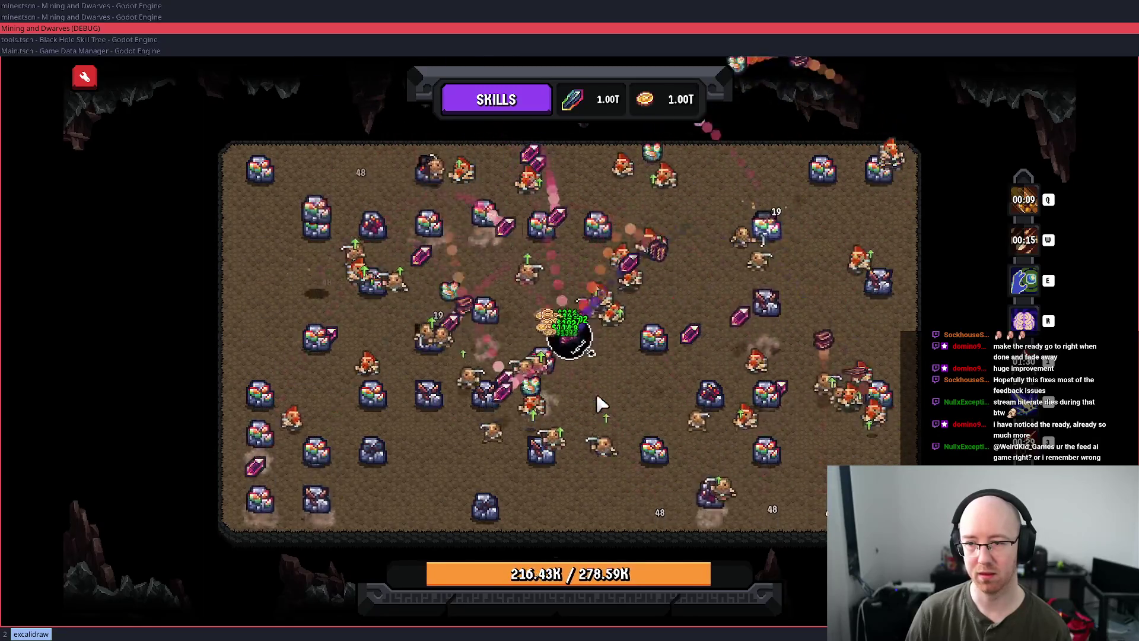
{"action": "key", "text": "r"}
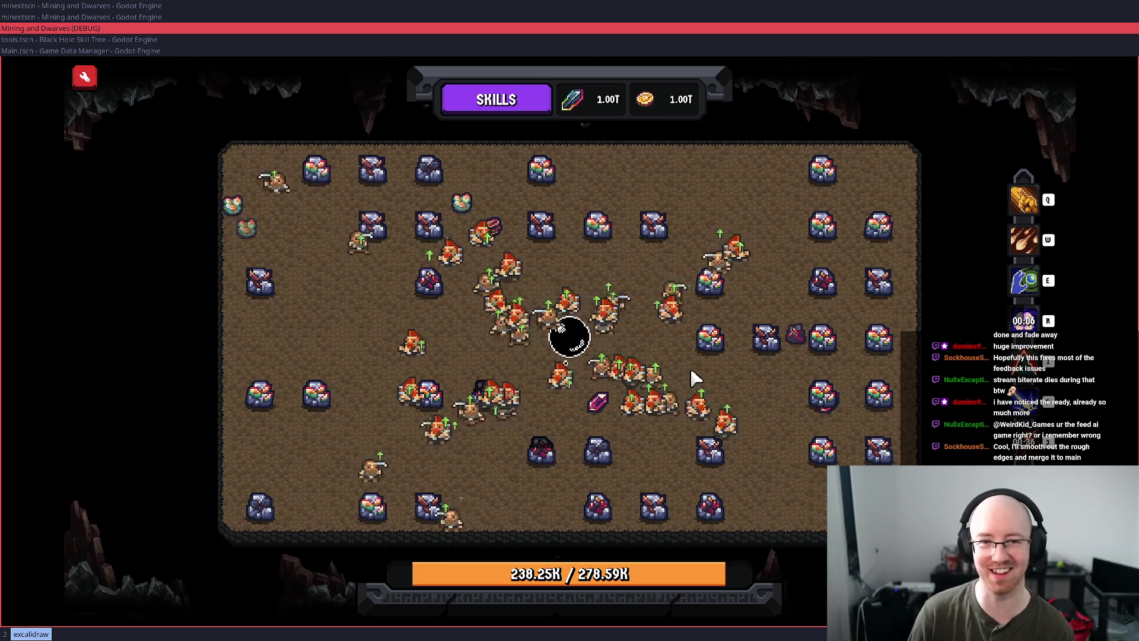
- Mine an ore block by hand, then pause at 238.45K of 278.59K
{"action": "left_click", "coordinate": [712, 356]}
{"action": "left_click", "coordinate": [715, 355]}
{"action": "key", "text": "Escape"}
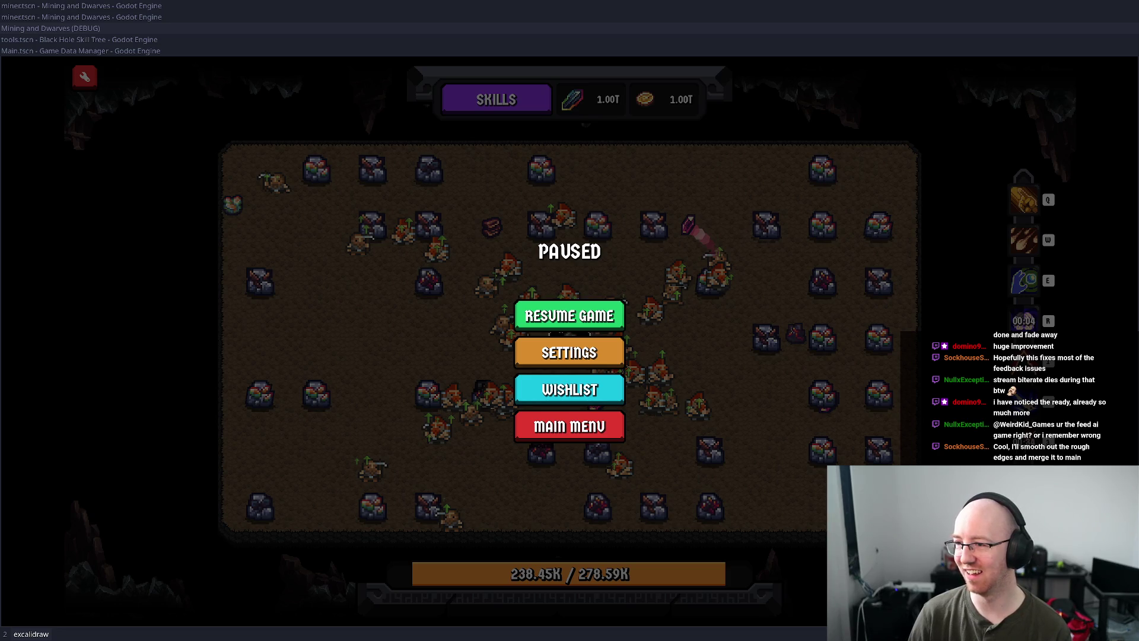
- Resume, pause and unpause, keep mining, then pause again at 268.35K of 278.59K
{"action": "left_click", "coordinate": [623, 319]}
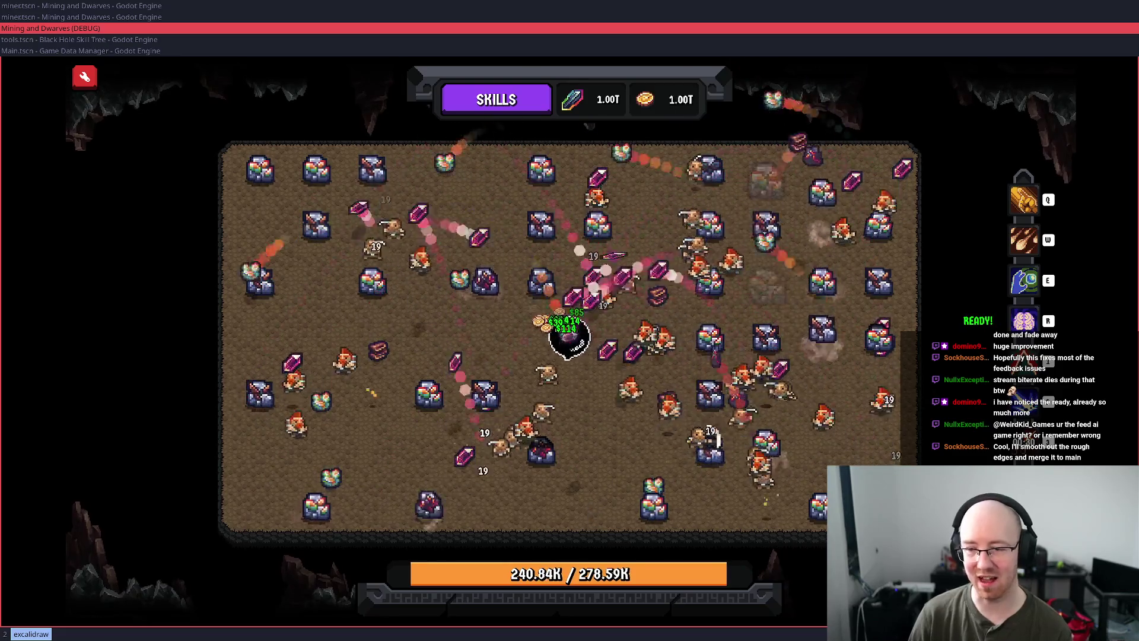
{"action": "key", "text": "Escape"}
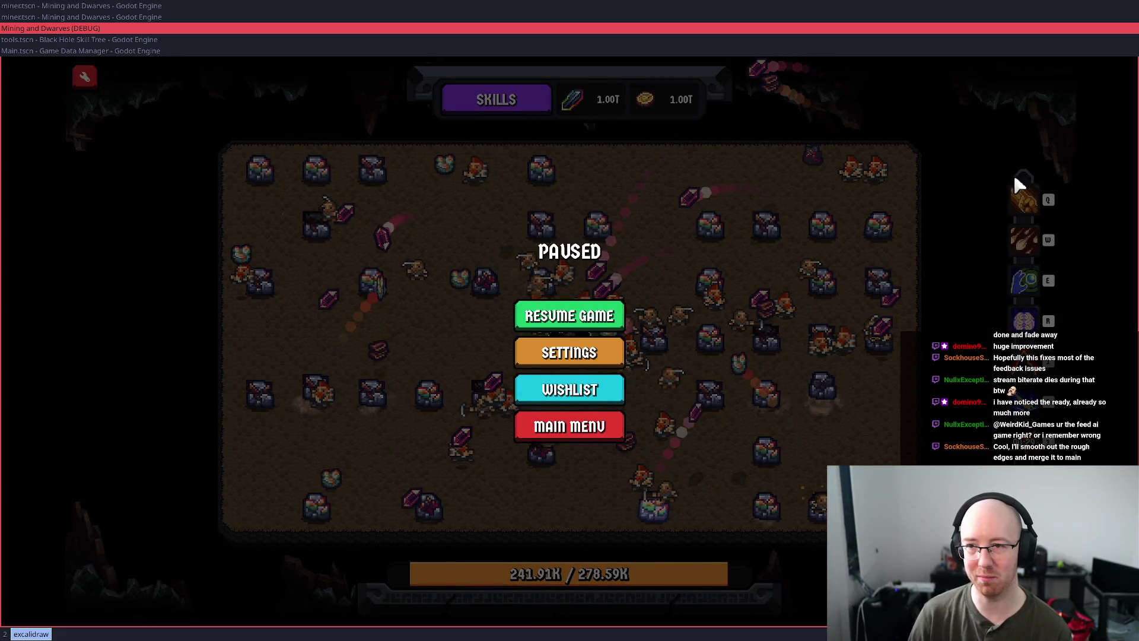
{"action": "key", "text": "Escape"}
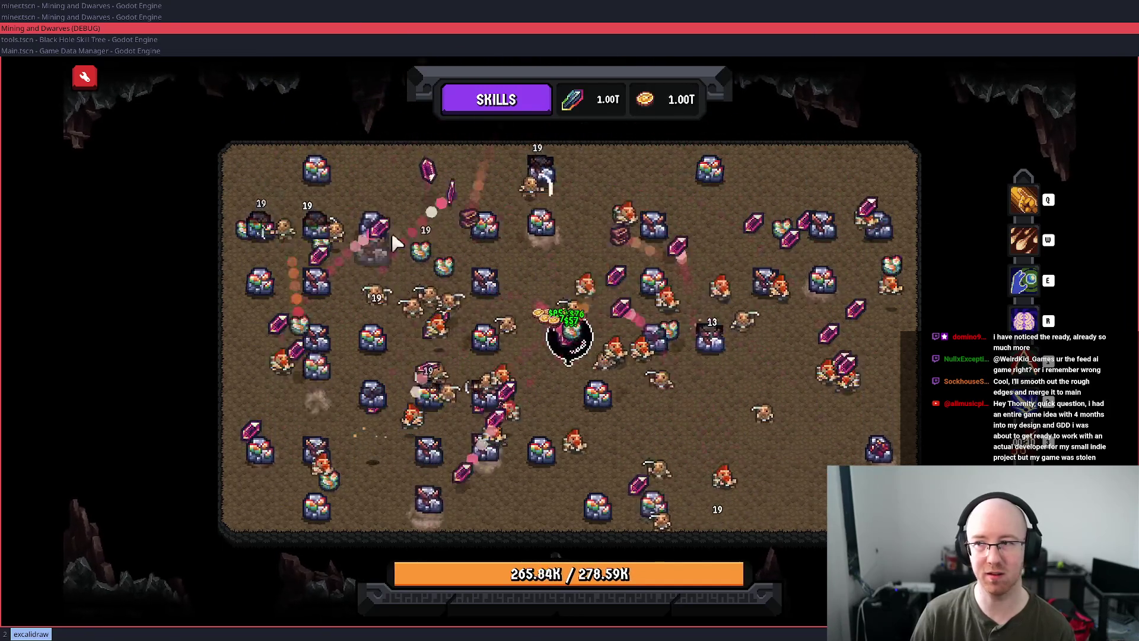
{"action": "key", "text": "Escape"}
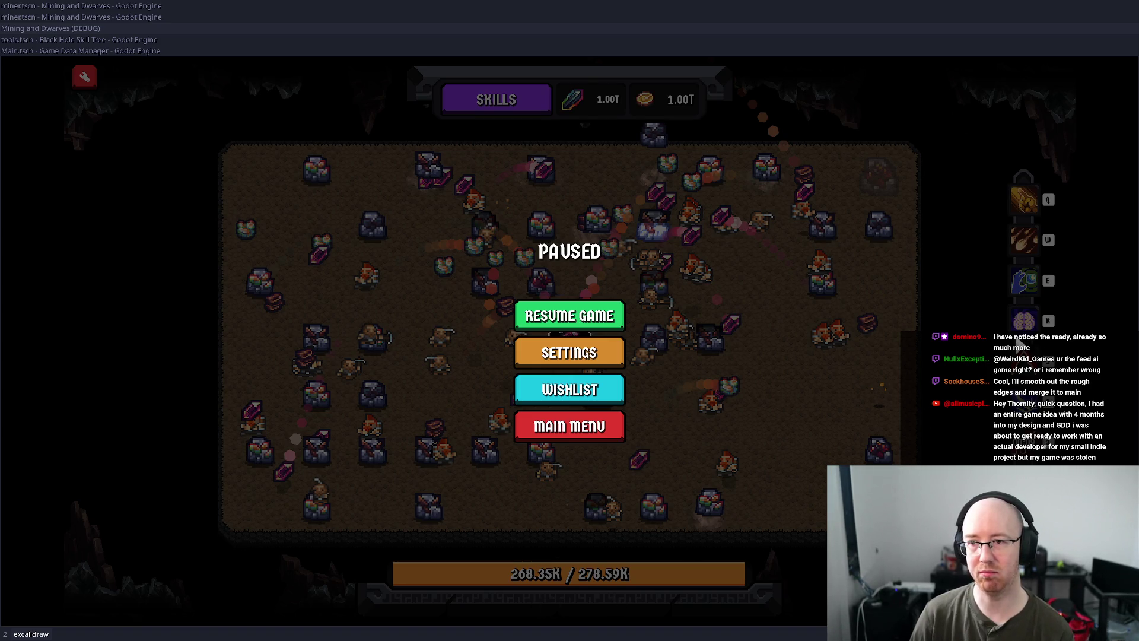
- Resume play and mine until the level advances to the 292.52K target
{"action": "left_click", "coordinate": [982, 337]}
{"action": "key", "text": "Escape"}
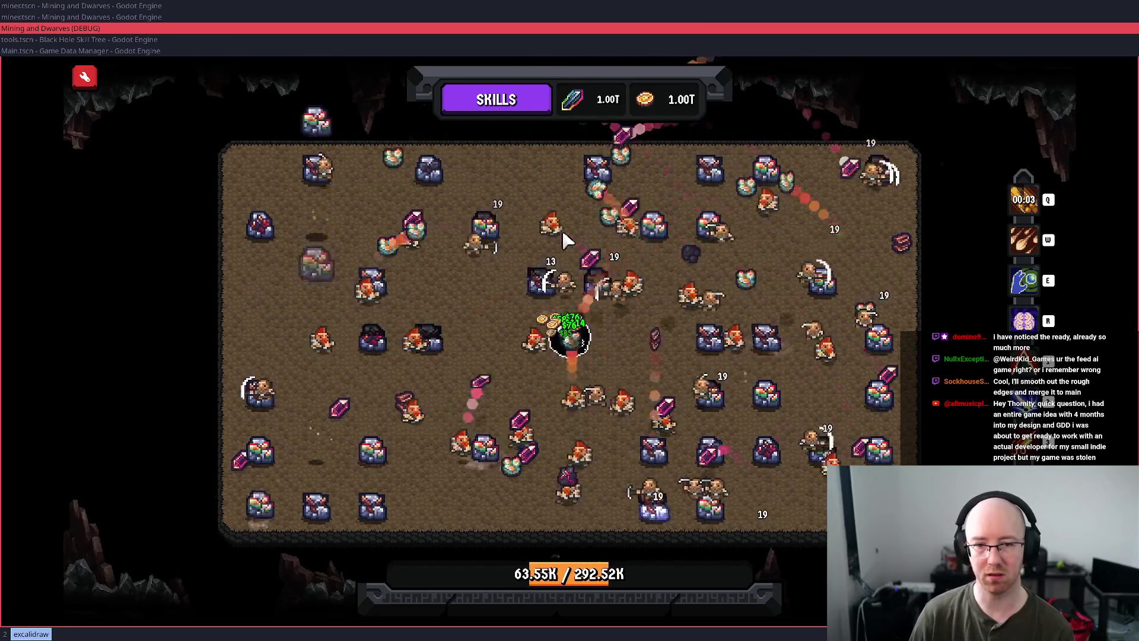
- Run trigger_collapse_event in the developer console, close it, and resume the game
{"action": "key", "text": "grave"}
{"action": "type", "text": "trigger_collapse_event"}
{"action": "key", "text": "Return"}
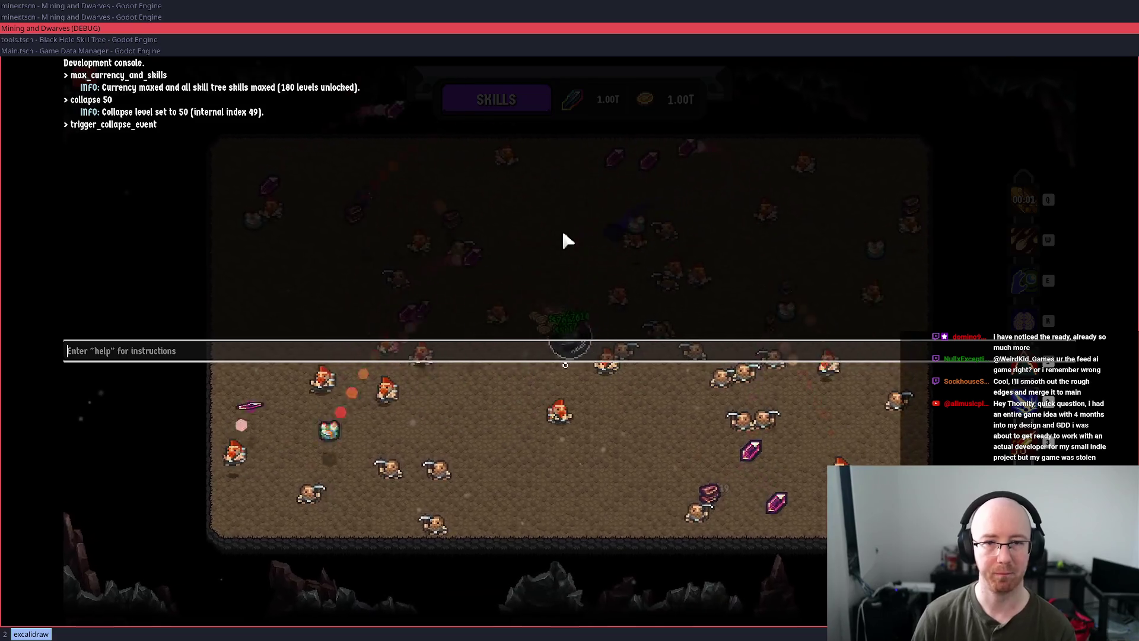
{"action": "key", "text": "grave"}
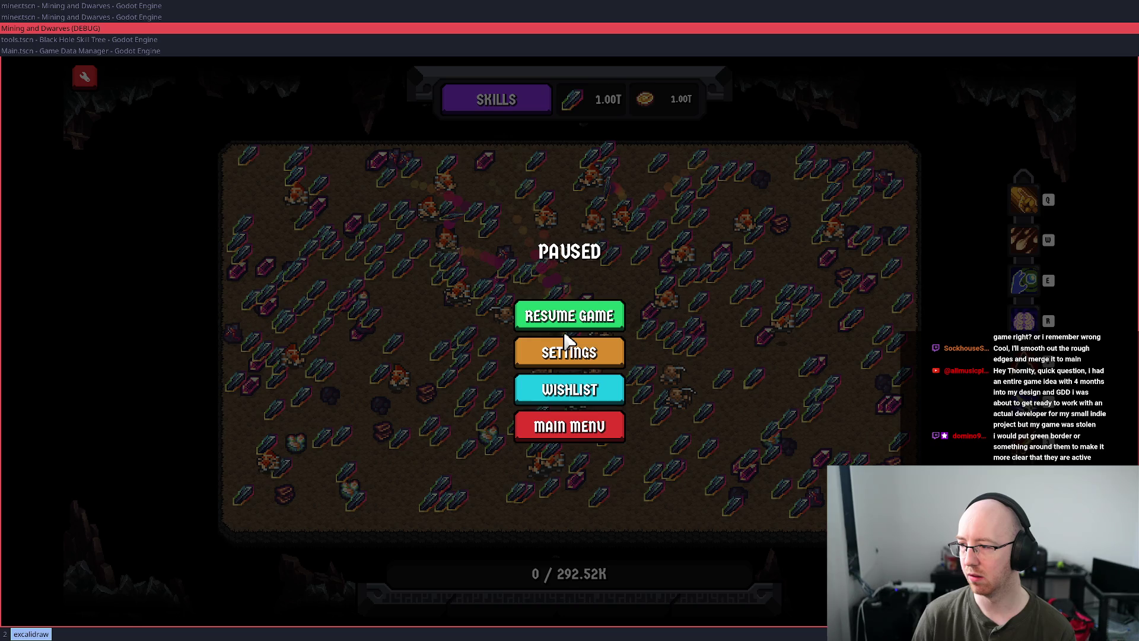
{"action": "left_click", "coordinate": [565, 328]}
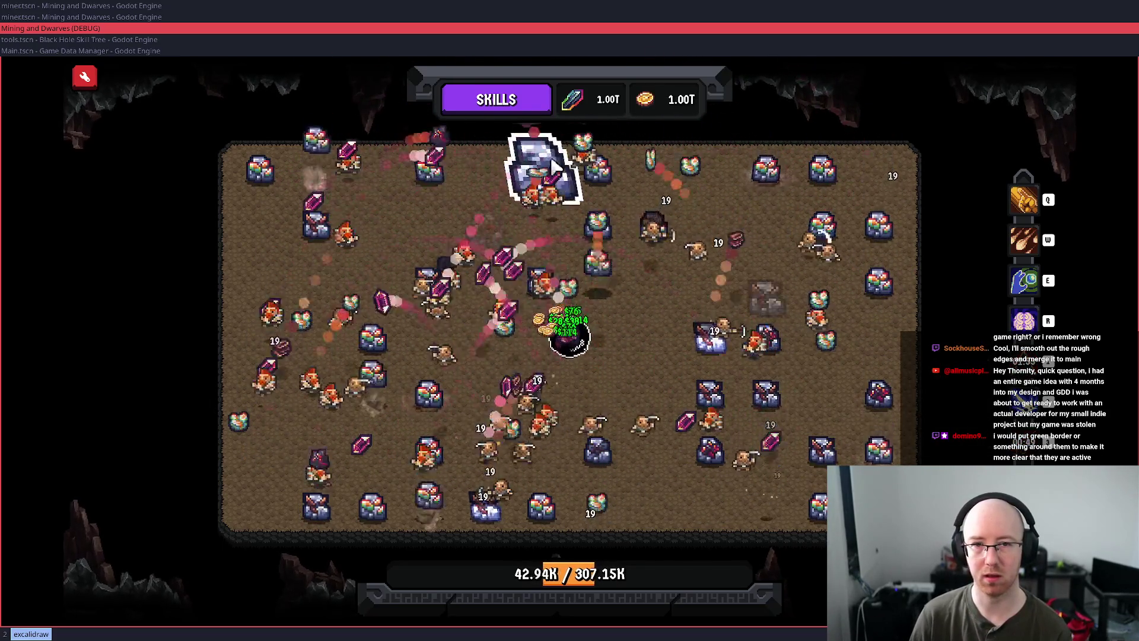
- Mine an ore block by hand and fire the first two skills together
{"action": "left_click", "coordinate": [548, 171]}
{"action": "key", "text": "q"}
{"action": "key", "text": "w"}
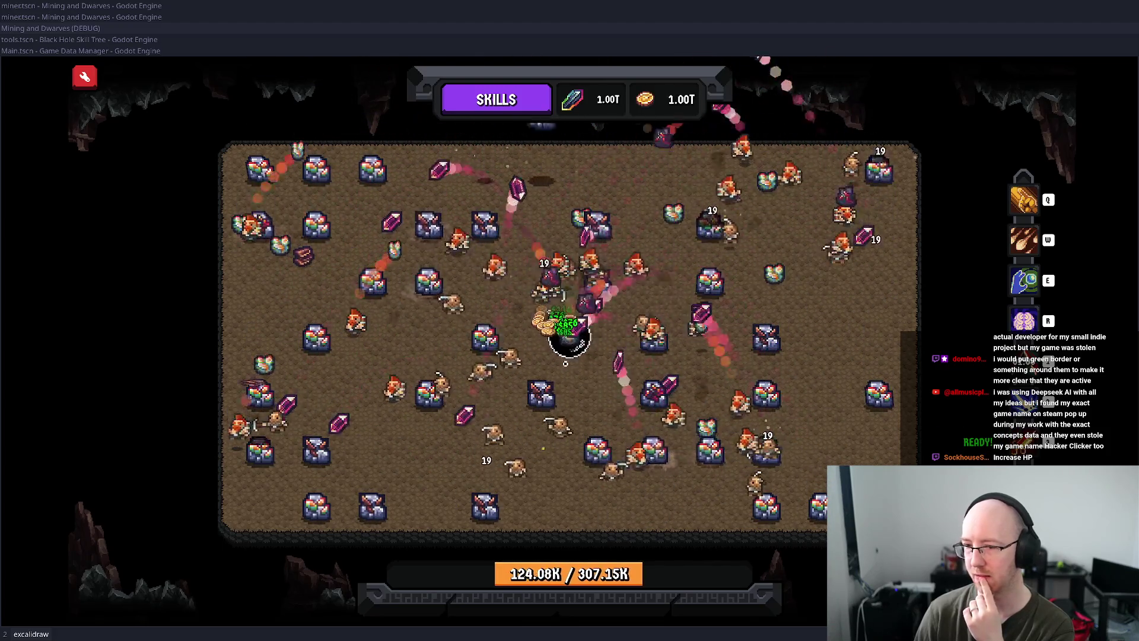
- Trigger Ore Vacuum repeatedly as it recharges, pushing progress to 282.38K of 307.15K
{"action": "left_click", "coordinate": [1022, 285]}
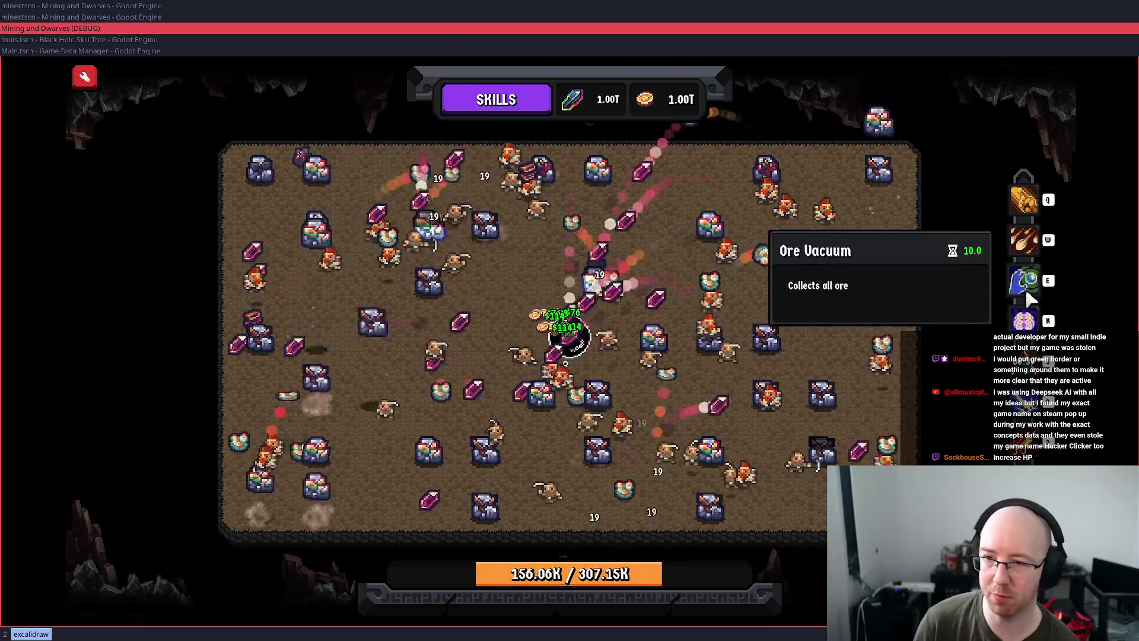
{"action": "left_click", "coordinate": [1027, 290]}
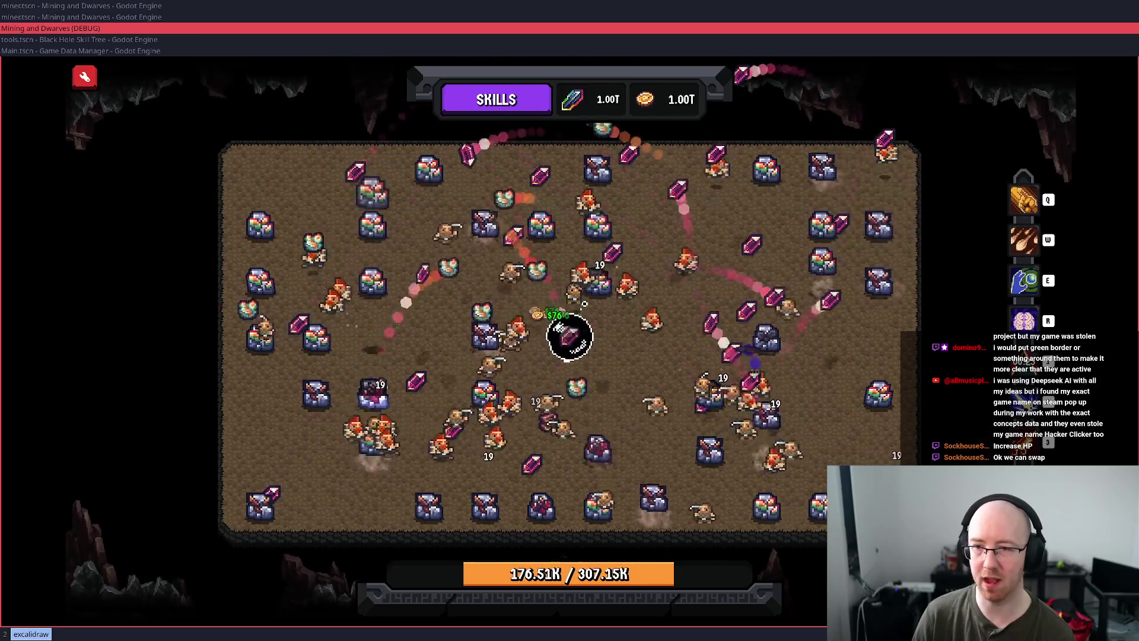
{"action": "left_click", "coordinate": [1035, 285]}
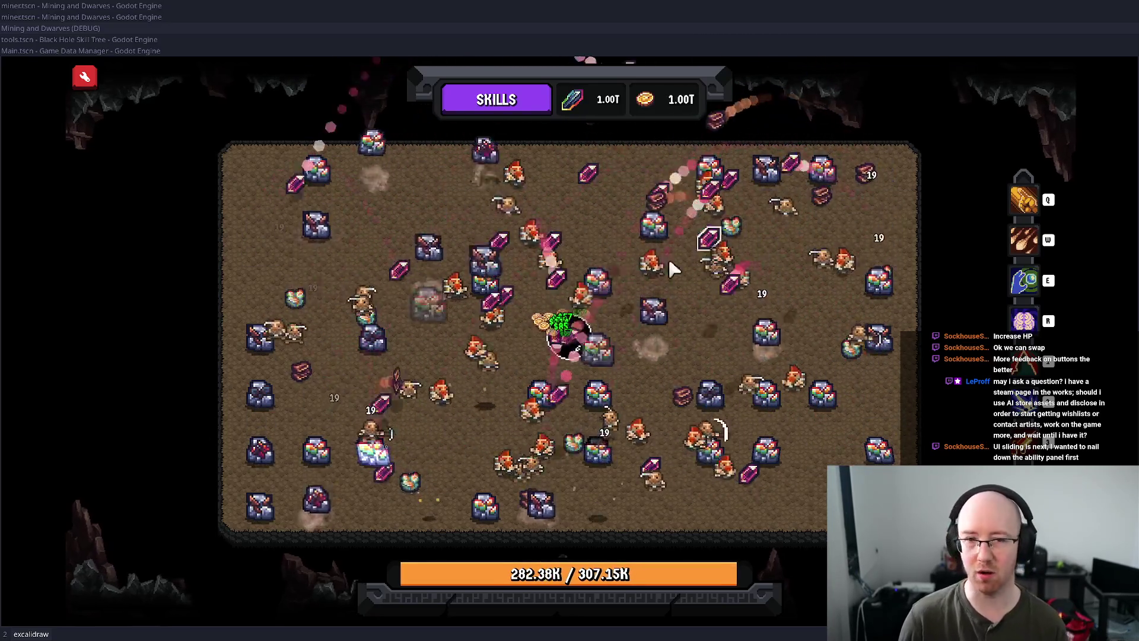
- Pause the game at 282.70K of 307.15K ore
{"action": "key", "text": "Escape"}
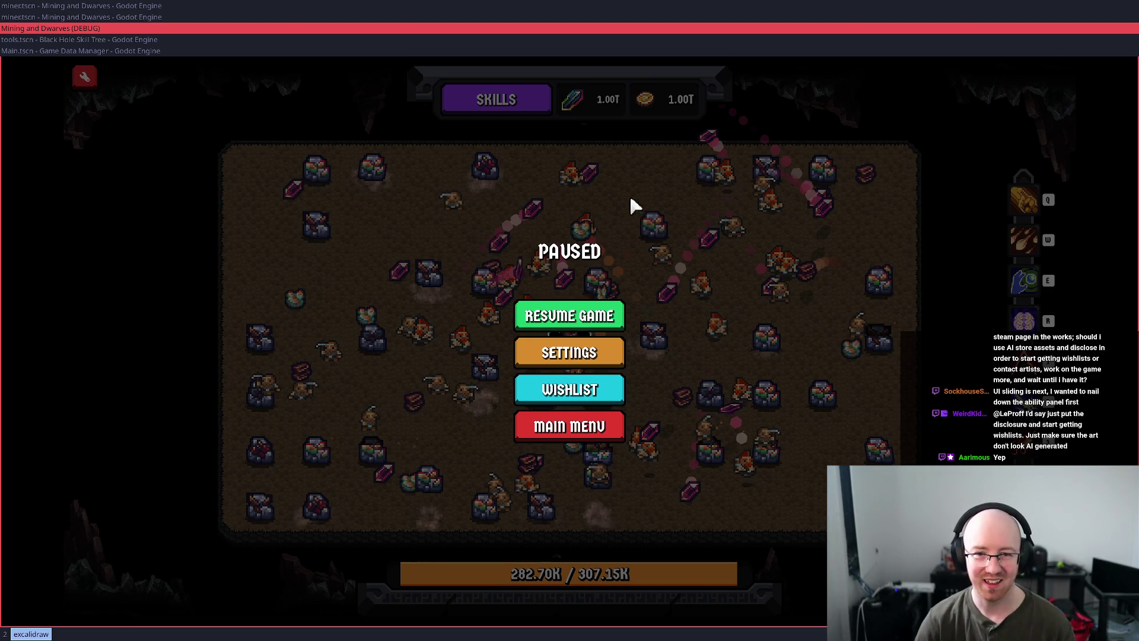
- Close the pause menu with Escape and resume play until the next level starts
{"action": "key", "text": "Escape"}
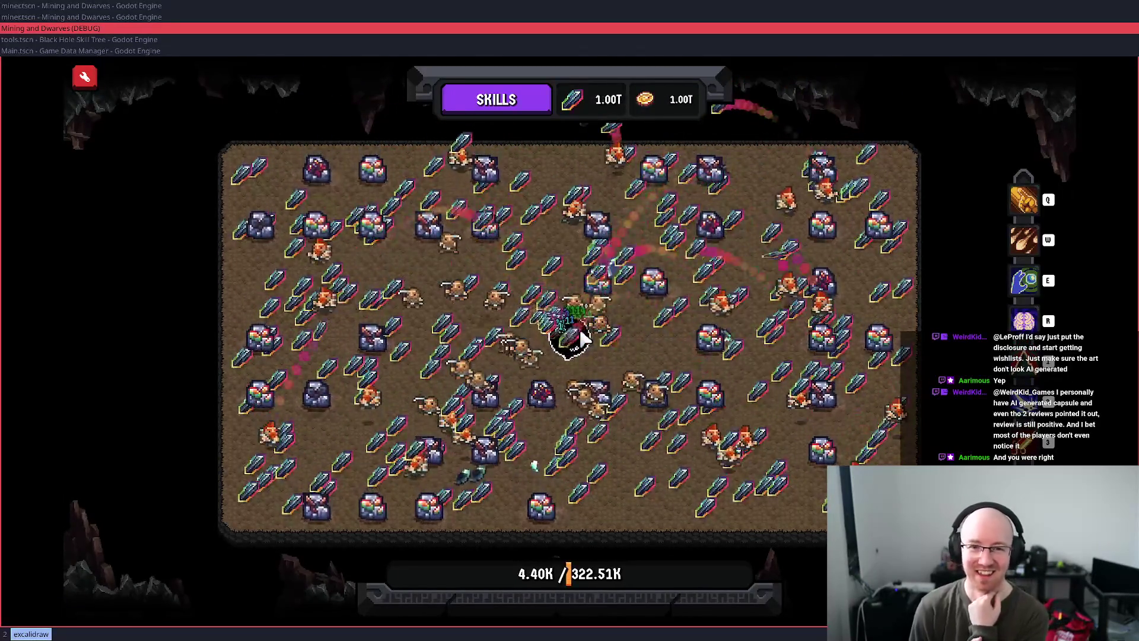
- Fire Ore Vacuum twice, then the pickaxe strike and Multi Ore, and read Multi Ore's tooltip
{"action": "key", "text": "e"}
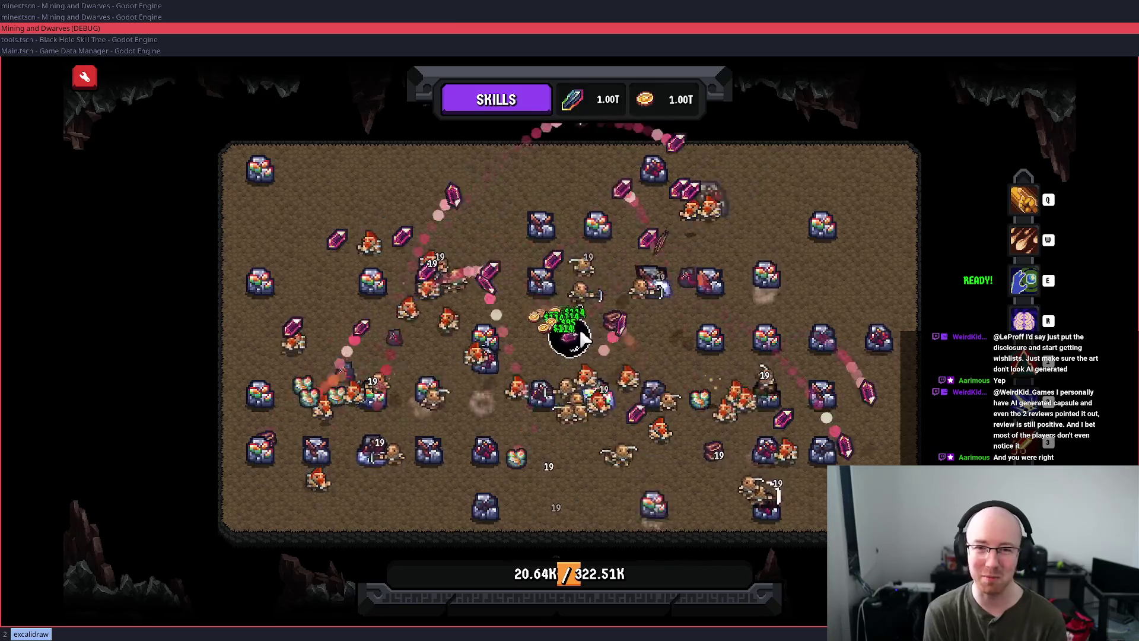
{"action": "key", "text": "e"}
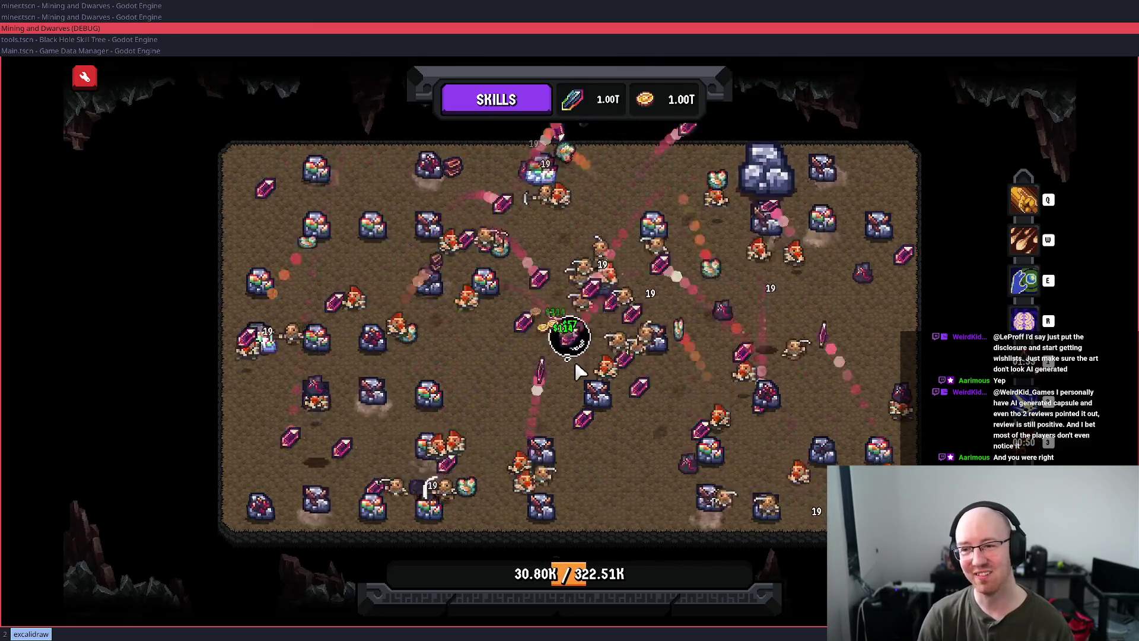
{"action": "key", "text": "q"}
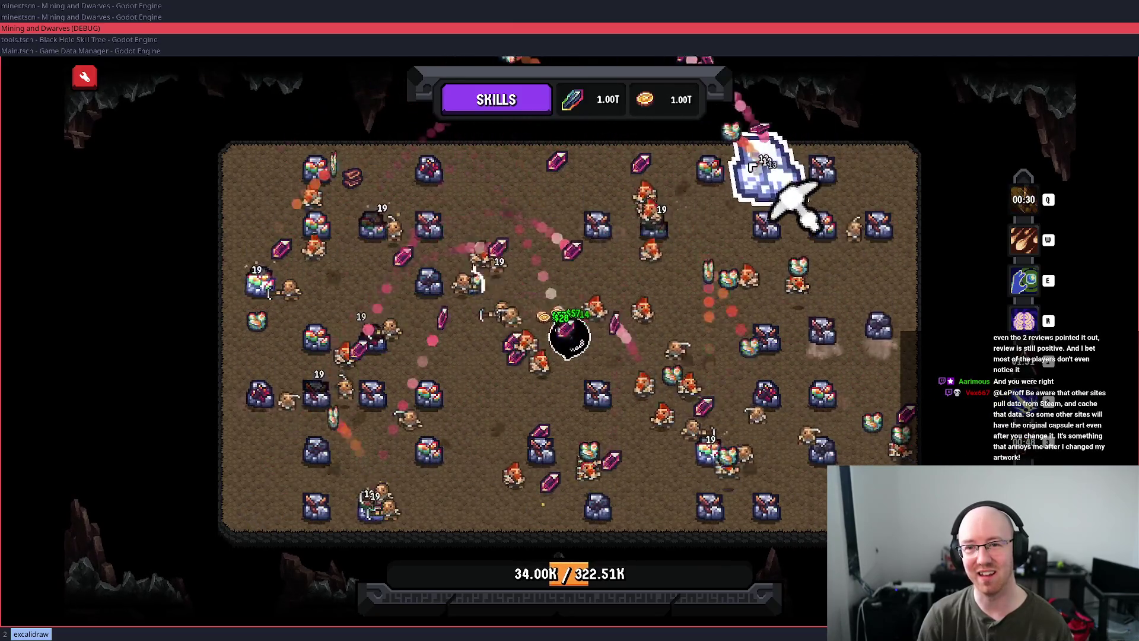
{"action": "key", "text": "w"}
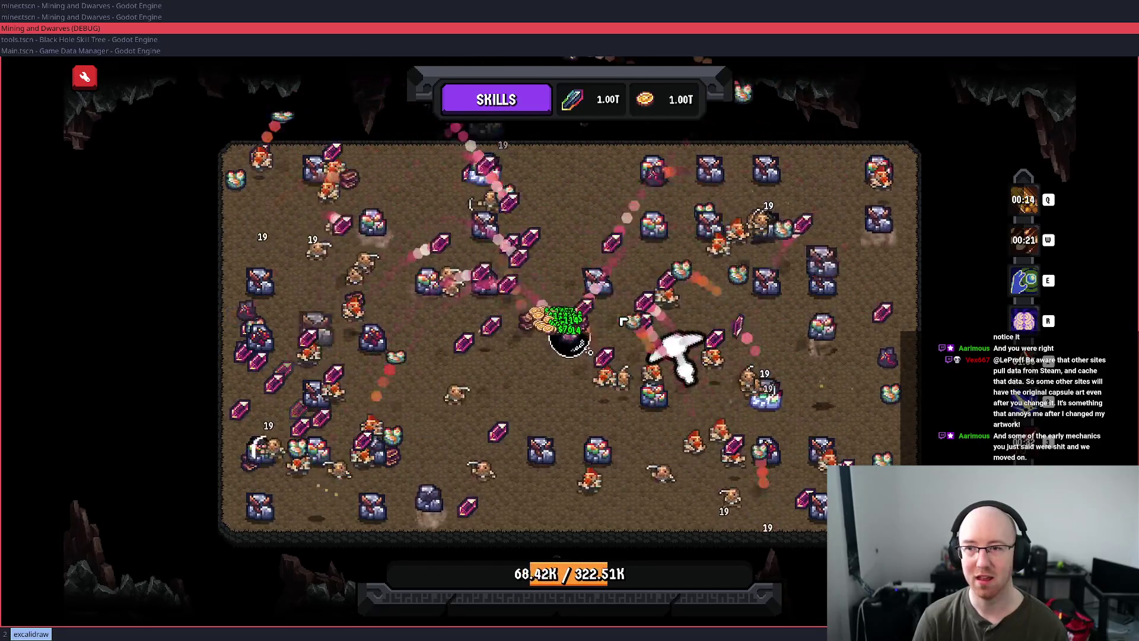
{"action": "mouse_move", "coordinate": [1025, 243]}
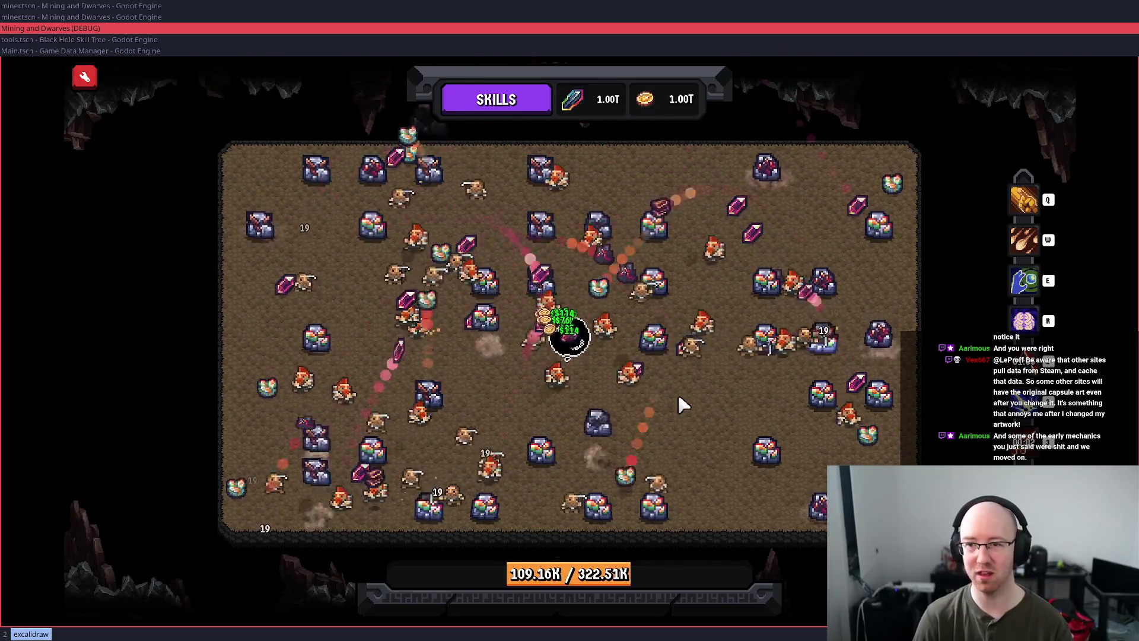
- Fire the fourth skill, pickaxe strike and Multi Ore, then recast Multi Ore from its slot once READY!
{"action": "key", "text": "r"}
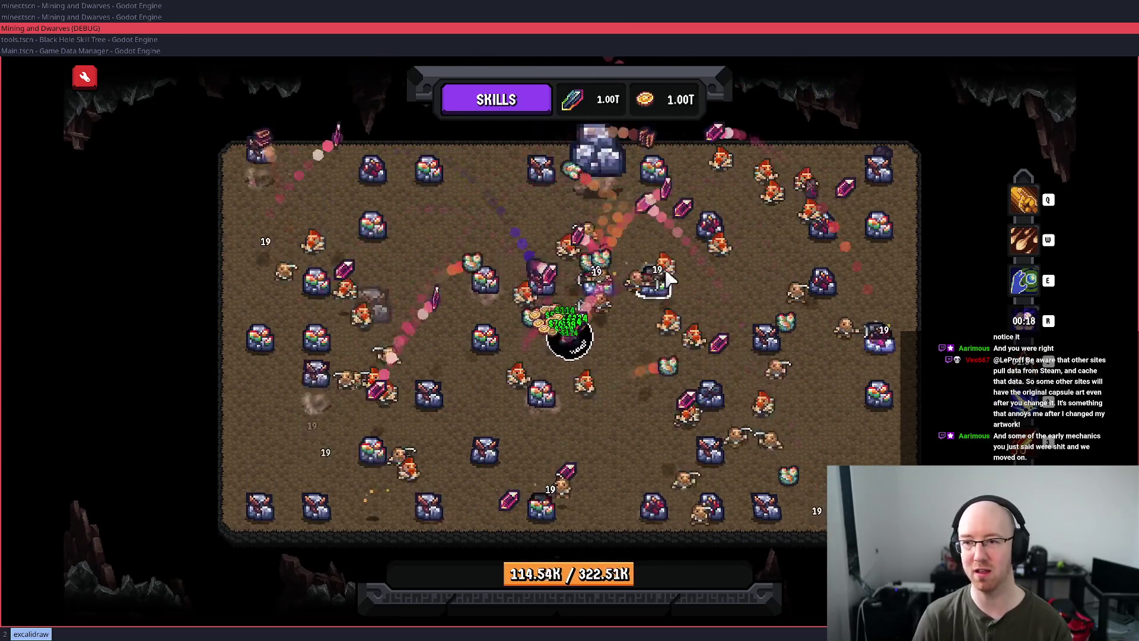
{"action": "key", "text": "q"}
{"action": "key", "text": "w"}
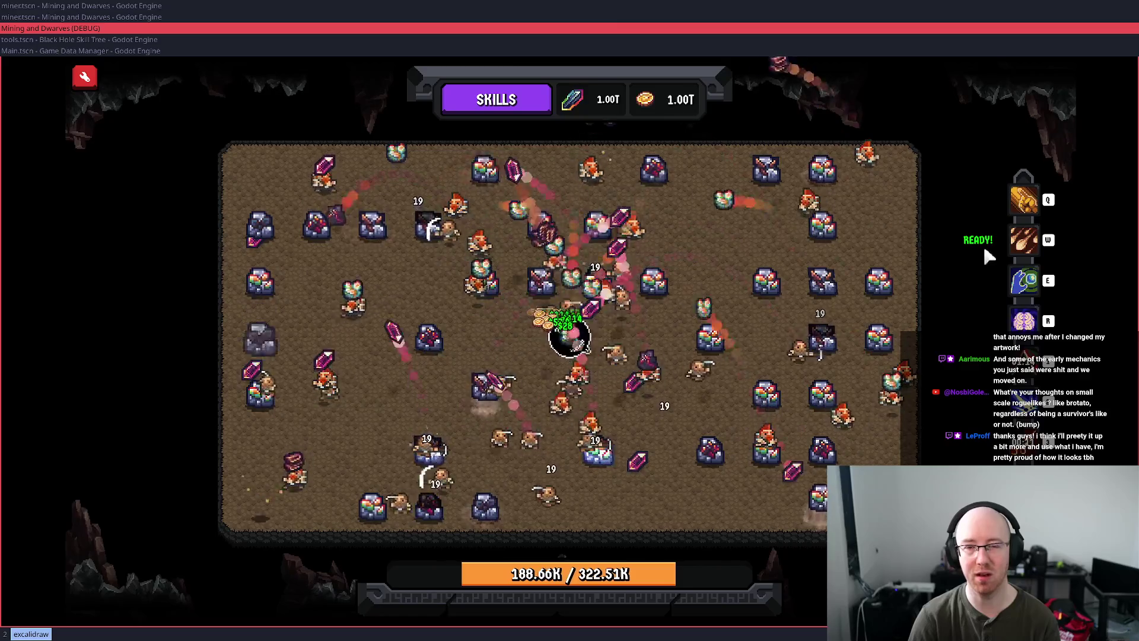
{"action": "left_click", "coordinate": [1024, 240]}
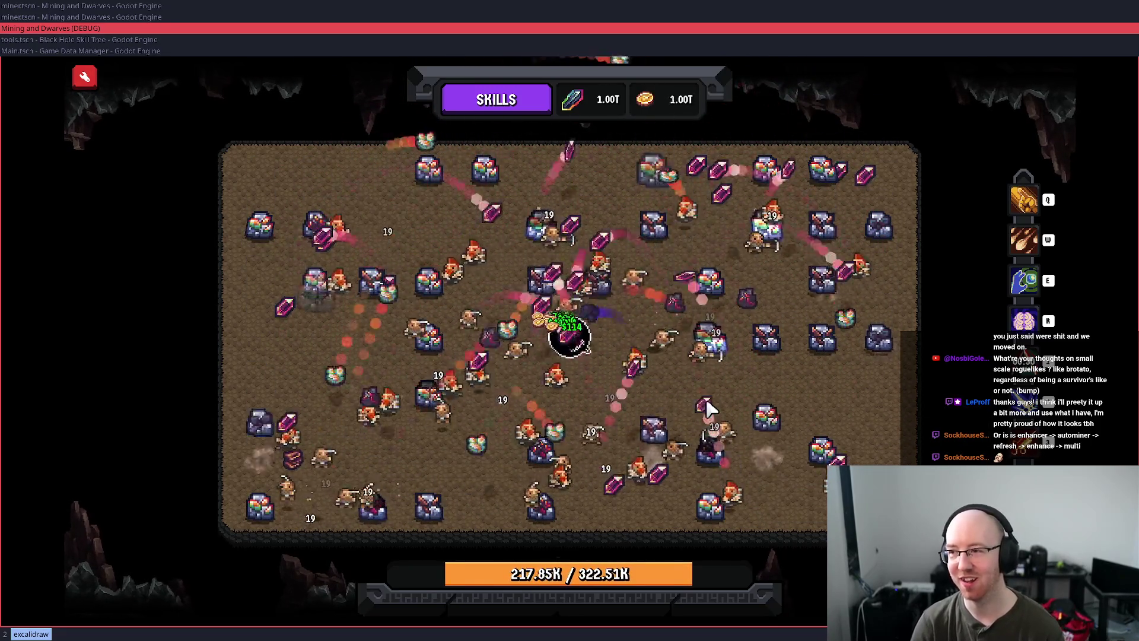
{"action": "mouse_move", "coordinate": [1026, 258]}
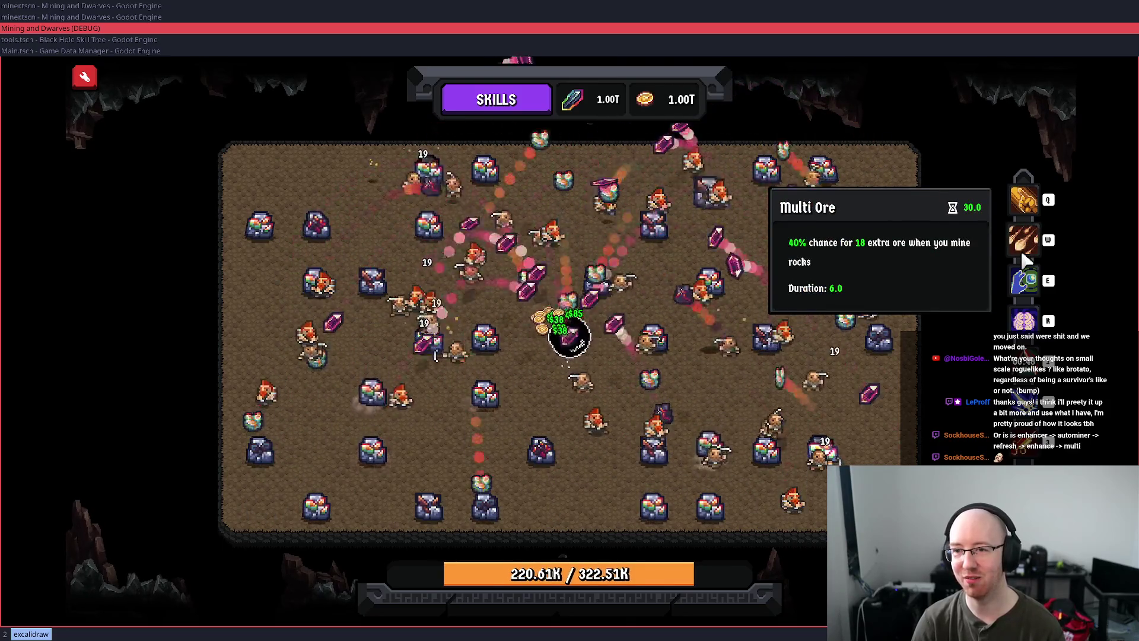